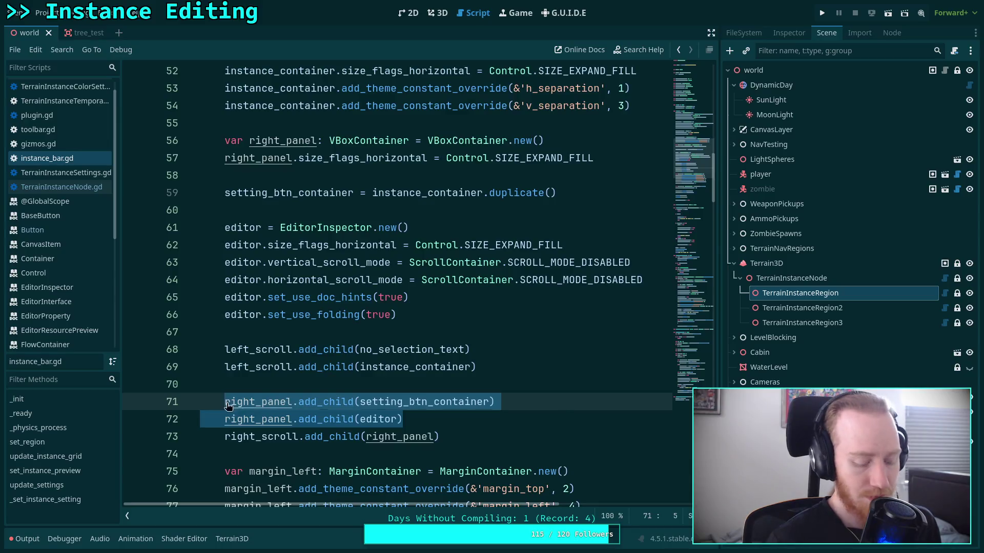
Move the two right_panel.add_child lines up below the editor setup and save the script.
{"action": "key", "text": "ctrl+x"}
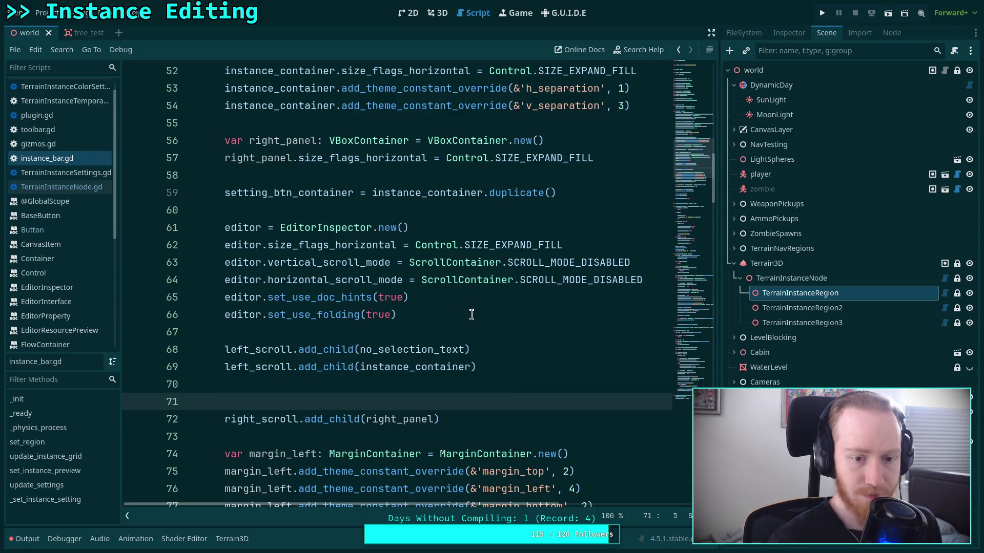
{"action": "left_click", "coordinate": [472, 314]}
{"action": "key", "text": "Return"}
{"action": "key", "text": "Return"}
{"action": "key", "text": "ctrl+v"}
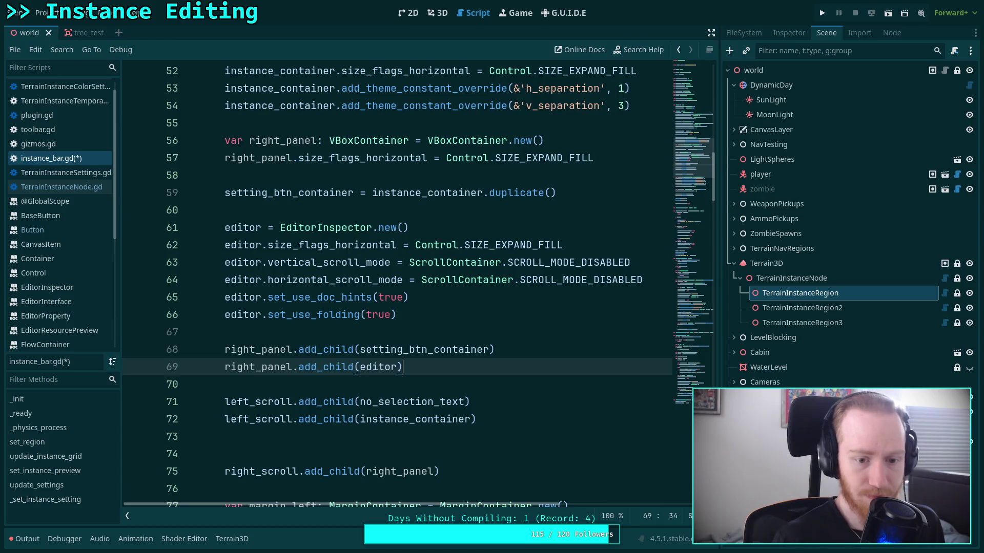
{"action": "left_click", "coordinate": [374, 449]}
{"action": "left_click", "coordinate": [515, 436]}
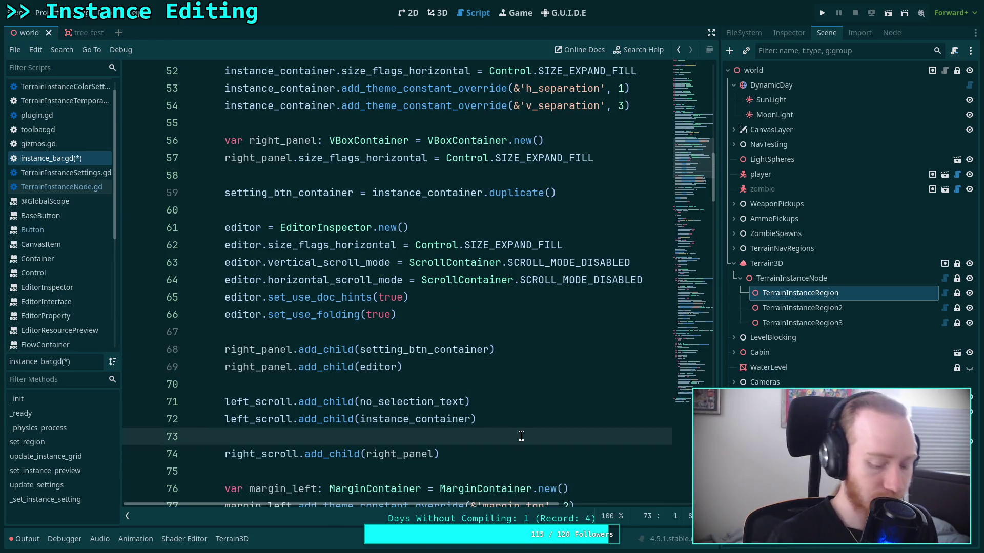
{"action": "key", "text": "ctrl+s"}
{"action": "scroll", "coordinate": [479, 299], "scroll_direction": "down", "scroll_amount": 3}
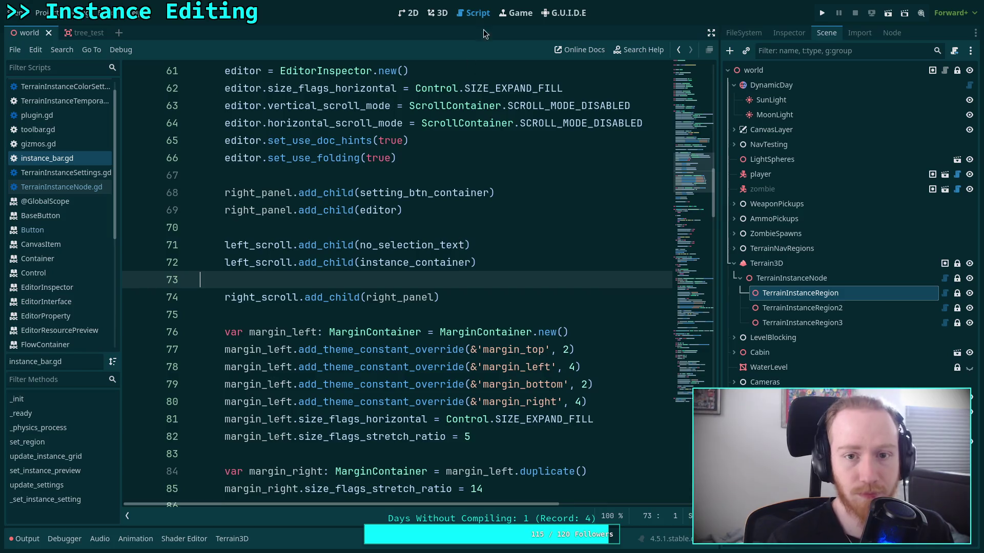
{"action": "scroll", "coordinate": [434, 275], "scroll_direction": "up", "scroll_amount": 3}
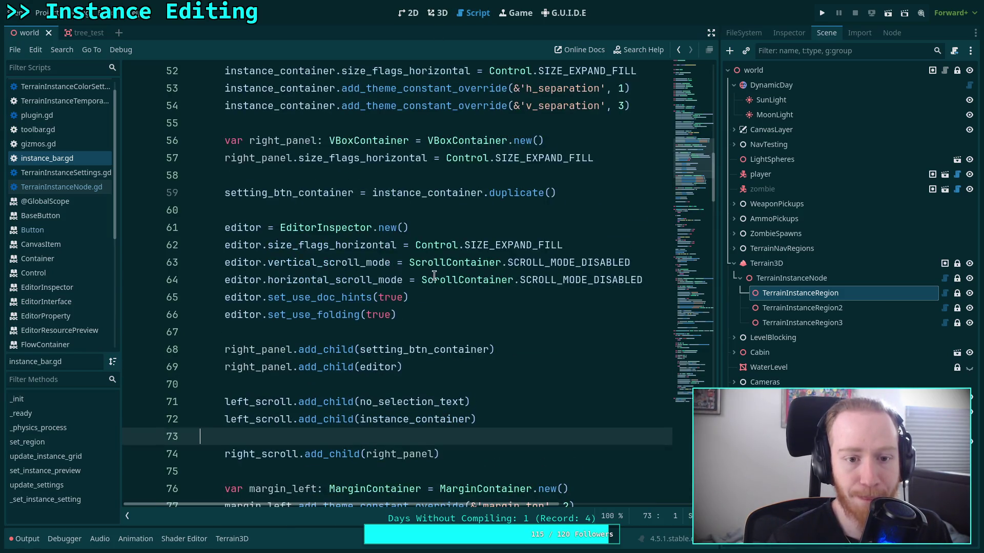
Add editor.visible = false after the set_use_folding(true) line and save.
{"action": "left_click", "coordinate": [447, 310]}
{"action": "key", "text": "Return"}
{"action": "type", "text": "edi"}
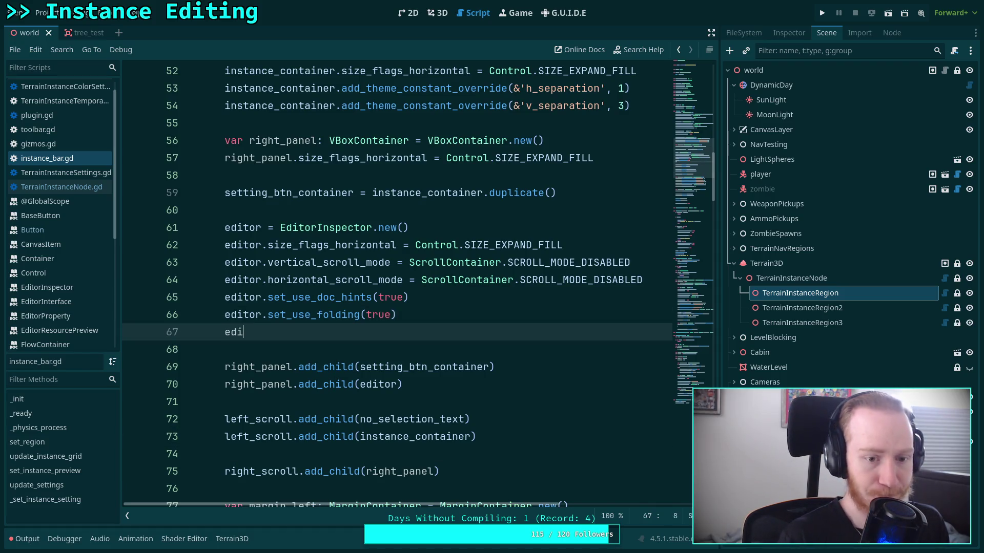
{"action": "type", "text": "tor.visi"}
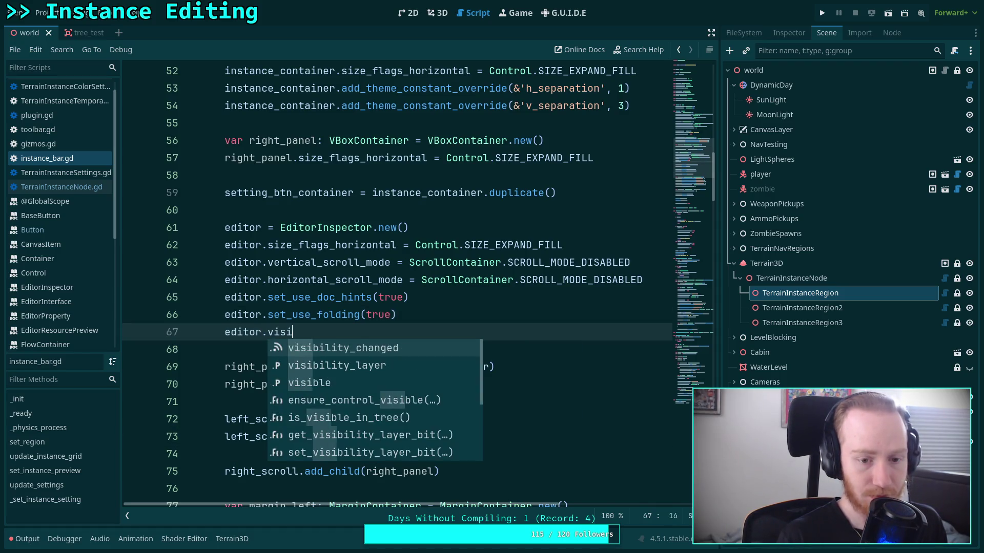
{"action": "type", "text": "ble = fale"}
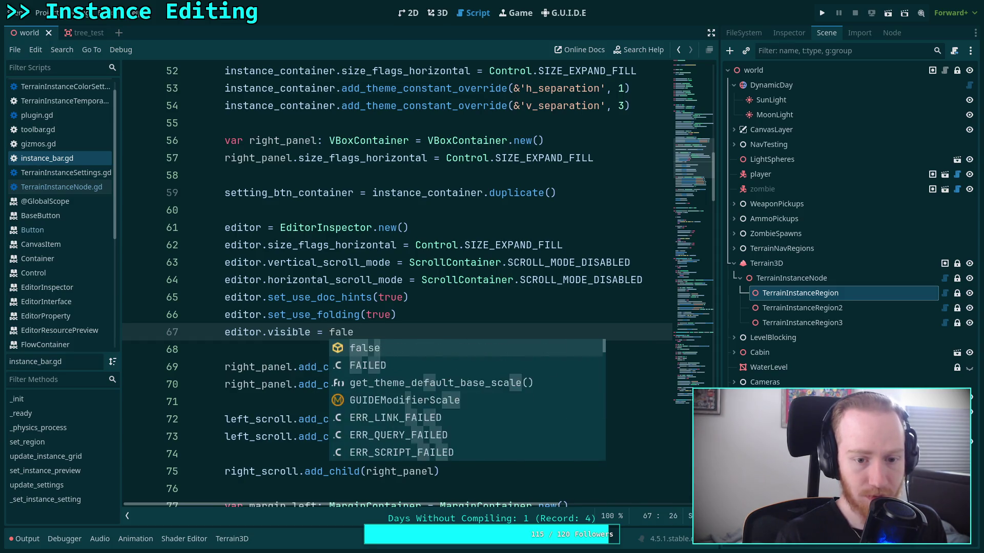
{"action": "key", "text": "Return"}
{"action": "key", "text": "ctrl+s"}
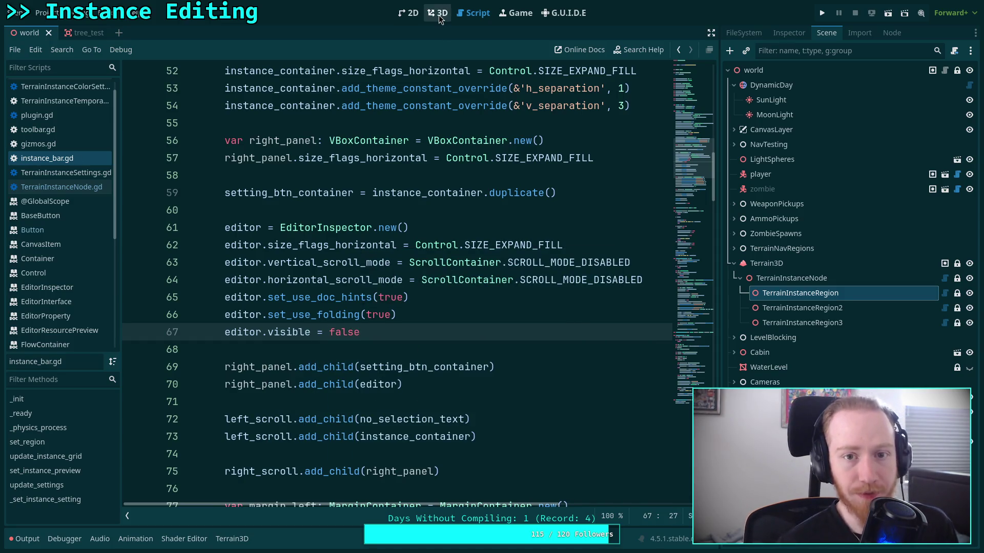
{"action": "scroll", "coordinate": [526, 256], "scroll_direction": "down", "scroll_amount": 20}
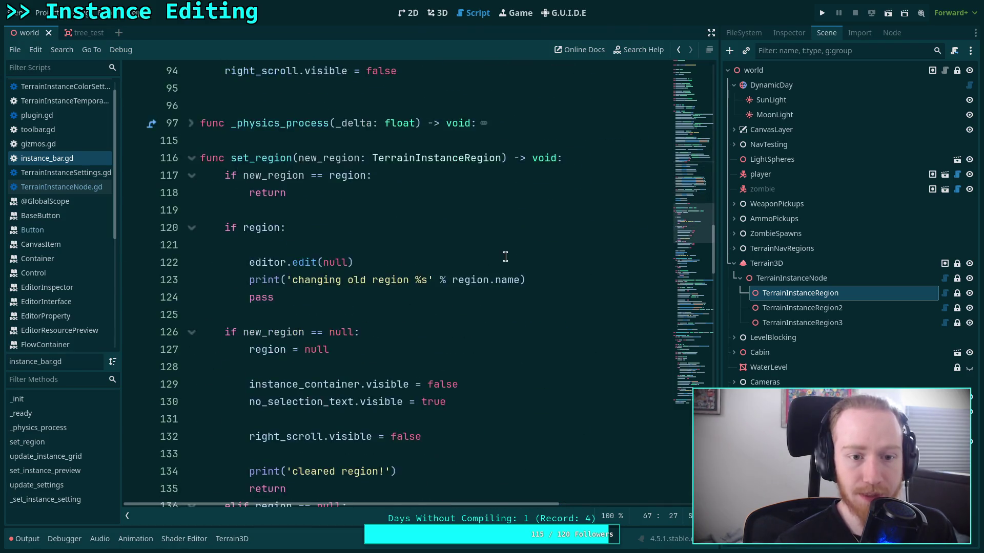
In _set_instance_setting, add an editor.visible = true line after editor.edit(setting).
{"action": "scroll", "coordinate": [526, 257], "scroll_direction": "down", "scroll_amount": 7}
{"action": "scroll", "coordinate": [525, 257], "scroll_direction": "up", "scroll_amount": 5}
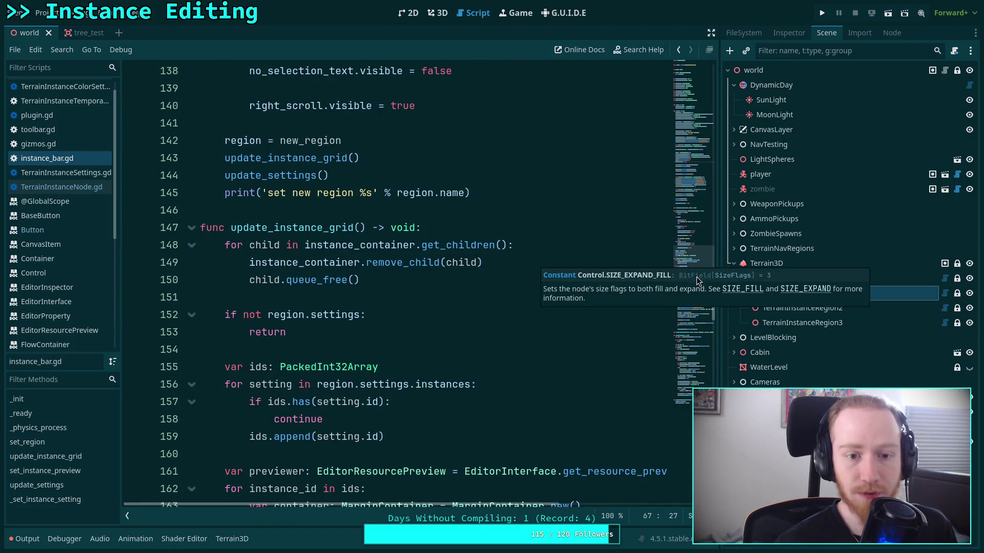
{"action": "mouse_move", "coordinate": [696, 233]}
{"action": "left_mouse_down"}
{"action": "mouse_move", "coordinate": [676, 380]}
{"action": "mouse_move", "coordinate": [649, 392]}
{"action": "left_mouse_up"}
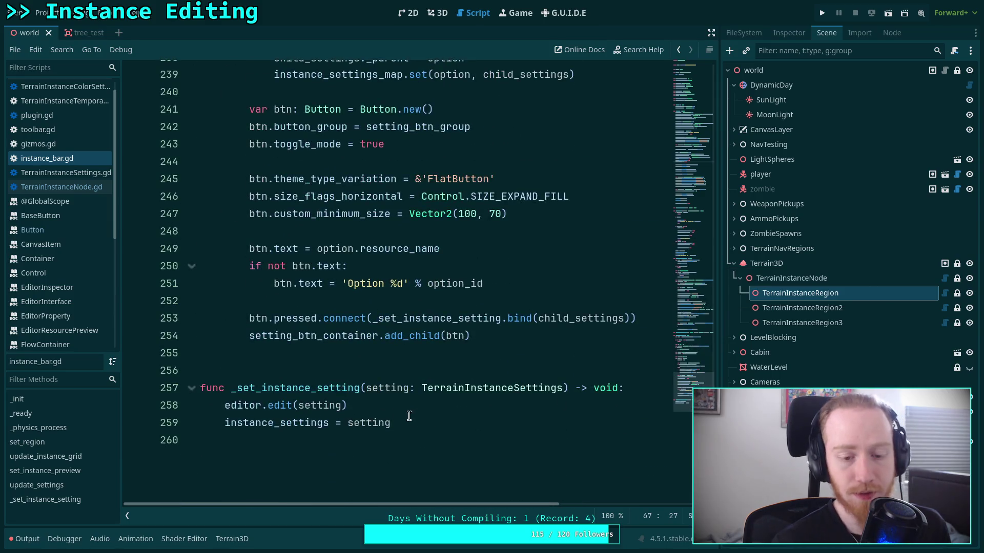
{"action": "left_click", "coordinate": [666, 387]}
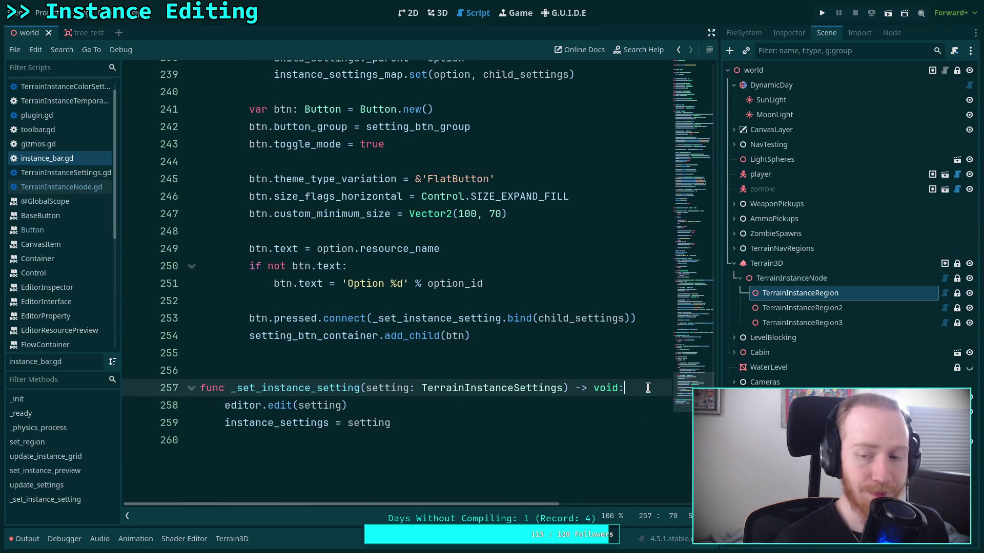
{"action": "scroll", "coordinate": [564, 334], "scroll_direction": "up", "scroll_amount": 3}
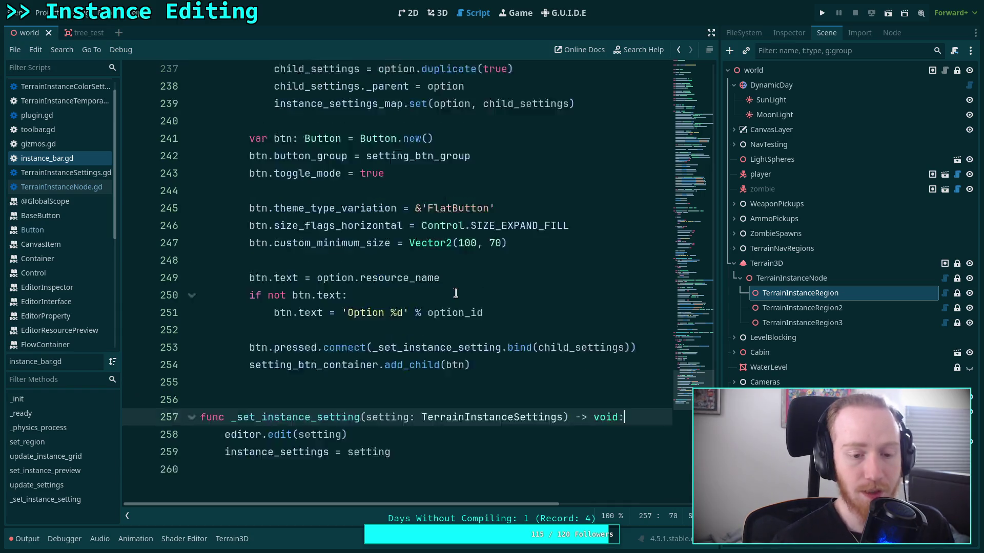
{"action": "scroll", "coordinate": [465, 295], "scroll_direction": "down", "scroll_amount": 6}
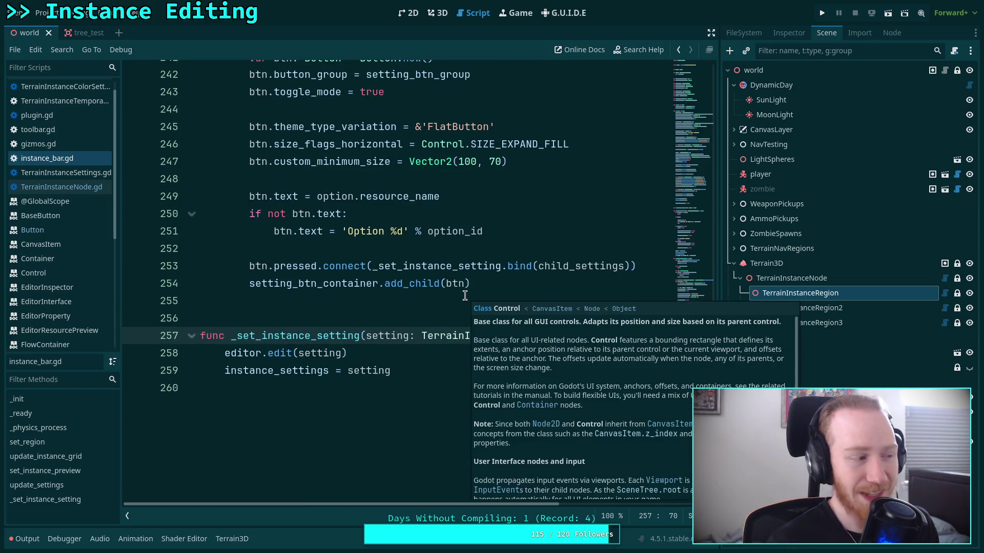
{"action": "left_click", "coordinate": [421, 353]}
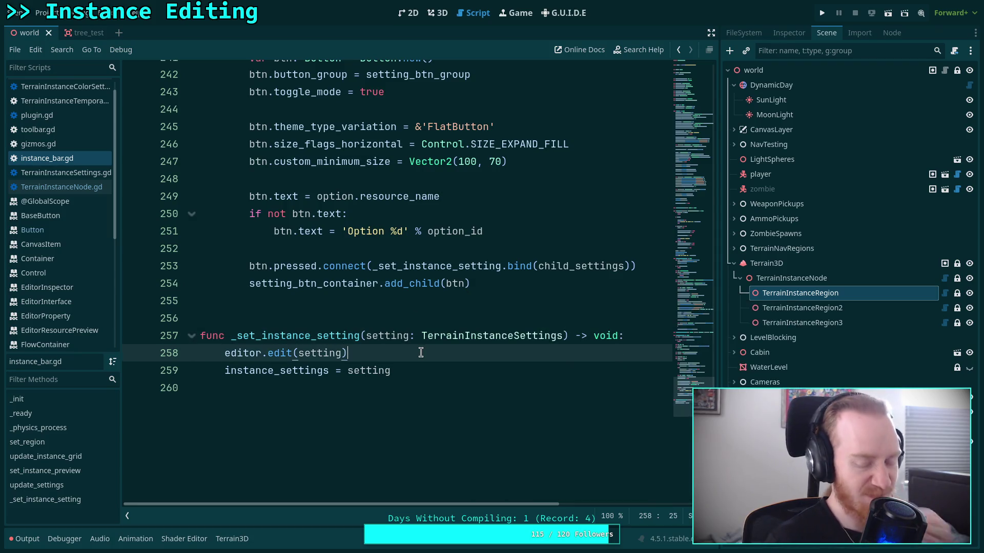
{"action": "key", "text": "Return"}
{"action": "type", "text": "if n"}
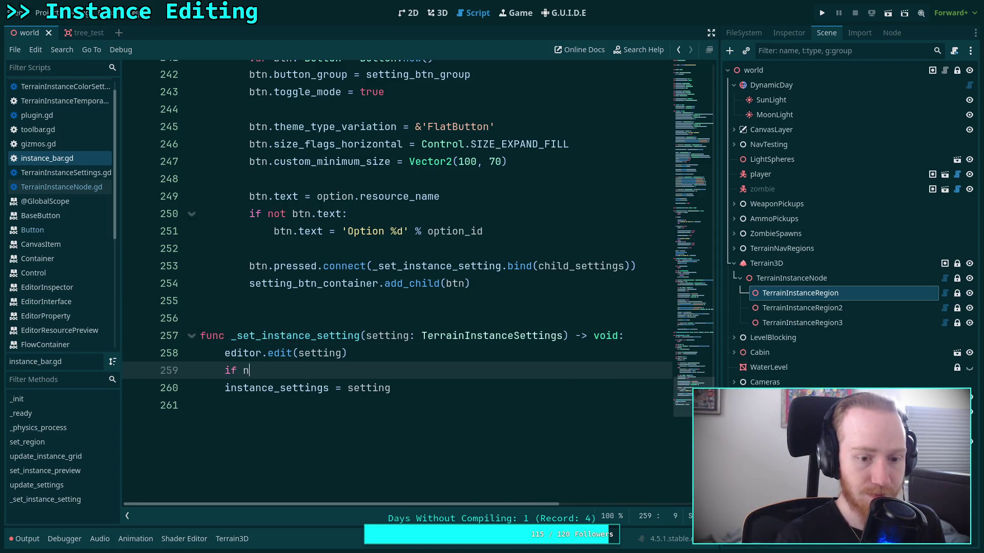
{"action": "type", "text": "ot editor"}
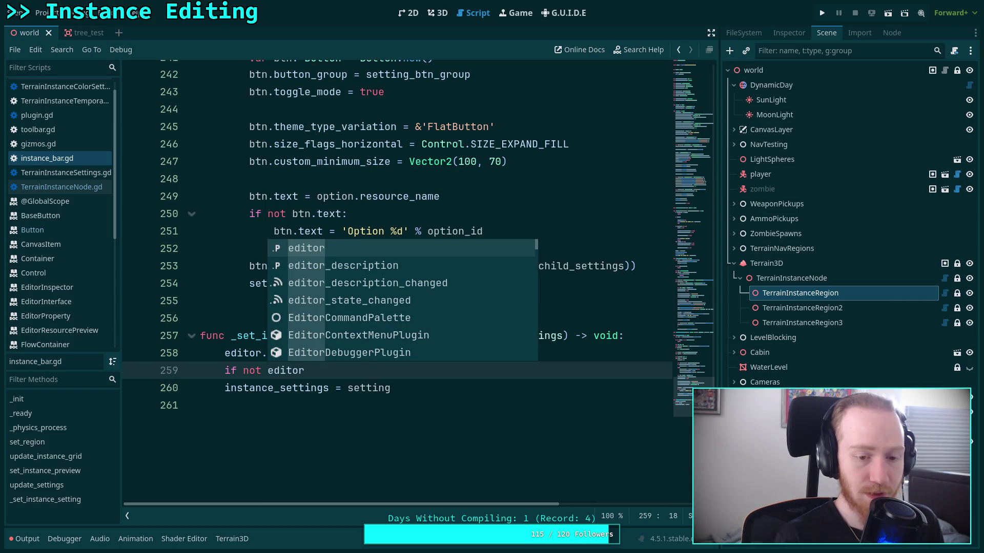
{"action": "type", "text": ".visible"}
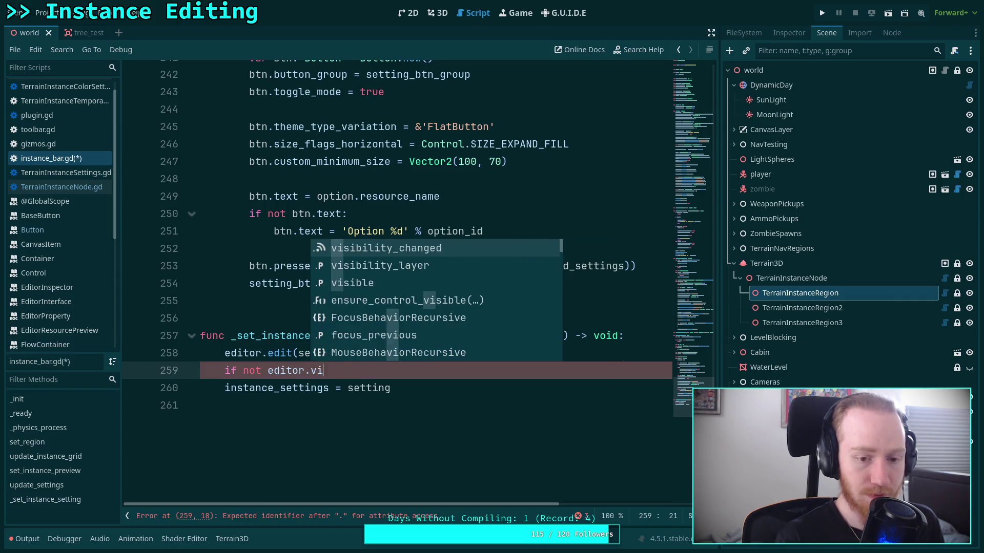
{"action": "key", "text": "BackSpace"}
{"action": "type", "text": ":"}
{"action": "key", "text": "Return"}
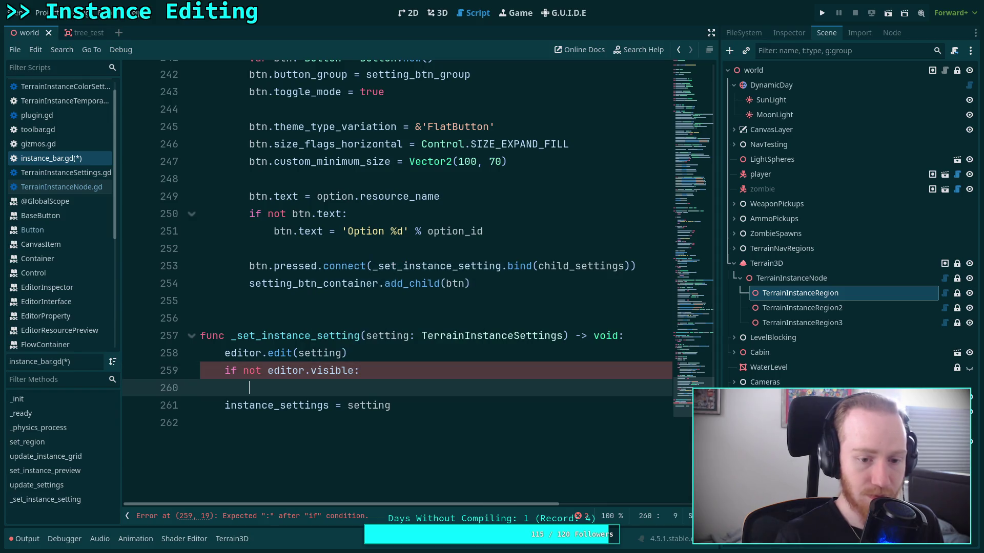
{"action": "type", "text": "editor.visible = true"}
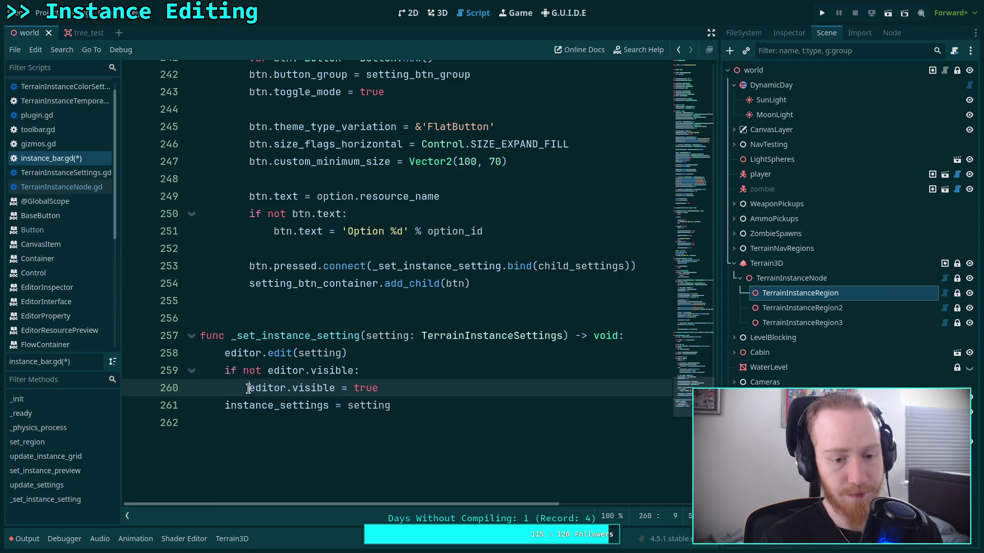
Drop the visibility check and move editor.visible = true above editor.edit(setting), saving.
{"action": "left_click_drag", "start_coordinate": [246, 387], "coordinate": [225, 371]}
{"action": "key", "text": "BackSpace"}
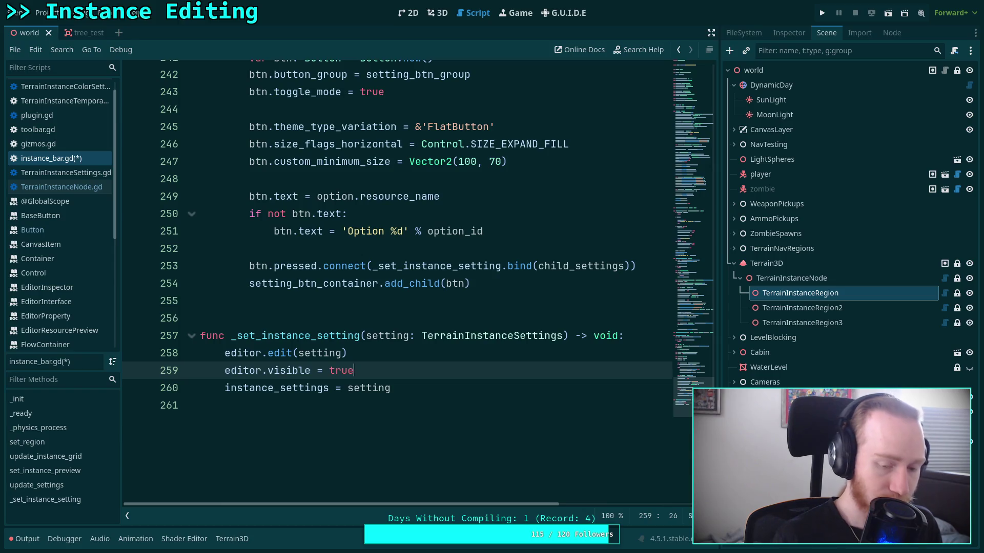
{"action": "key", "text": "ctrl+s"}
{"action": "key", "text": "alt+Up"}
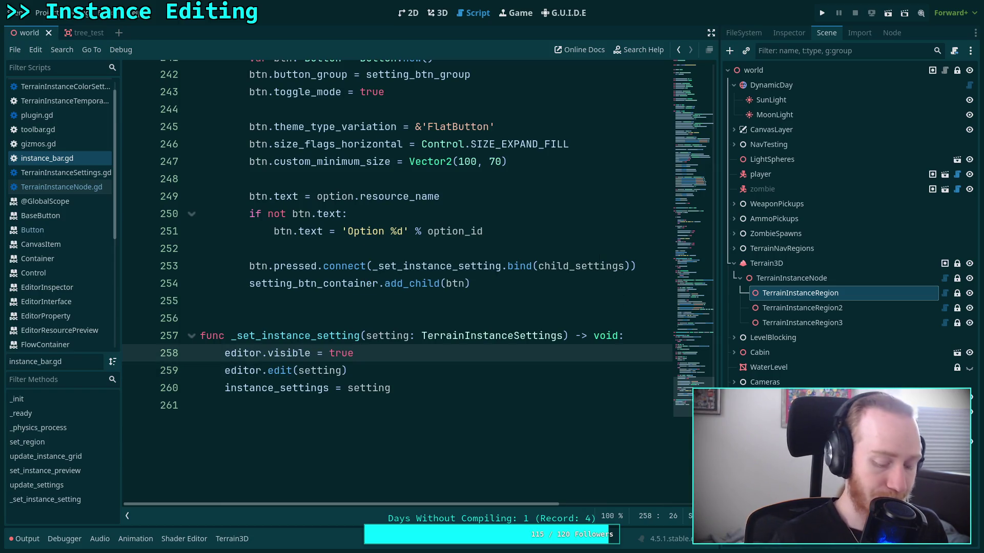
{"action": "key", "text": "ctrl+s"}
Collapse _init and _ready, then add editor.visible = false after editor.edit(null) in set_region.
{"action": "left_click", "coordinate": [457, 389]}
{"action": "scroll", "coordinate": [458, 375], "scroll_direction": "up", "scroll_amount": 6}
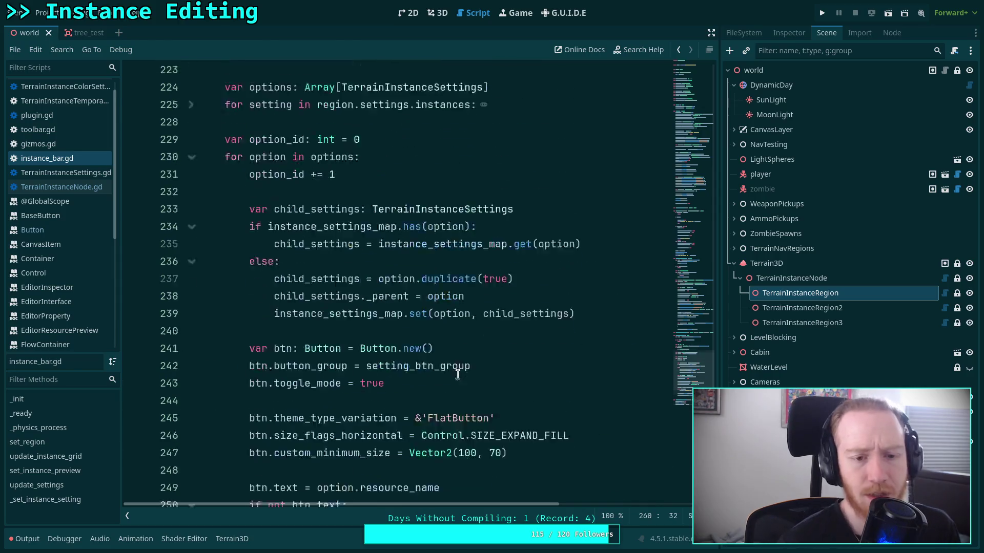
{"action": "scroll", "coordinate": [458, 375], "scroll_direction": "up", "scroll_amount": 20}
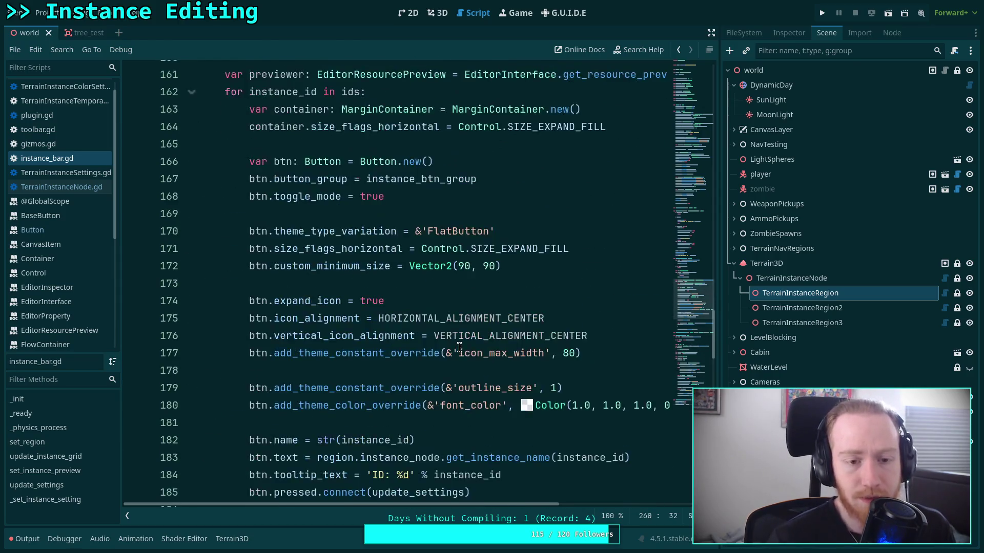
{"action": "scroll", "coordinate": [459, 348], "scroll_direction": "up", "scroll_amount": 12}
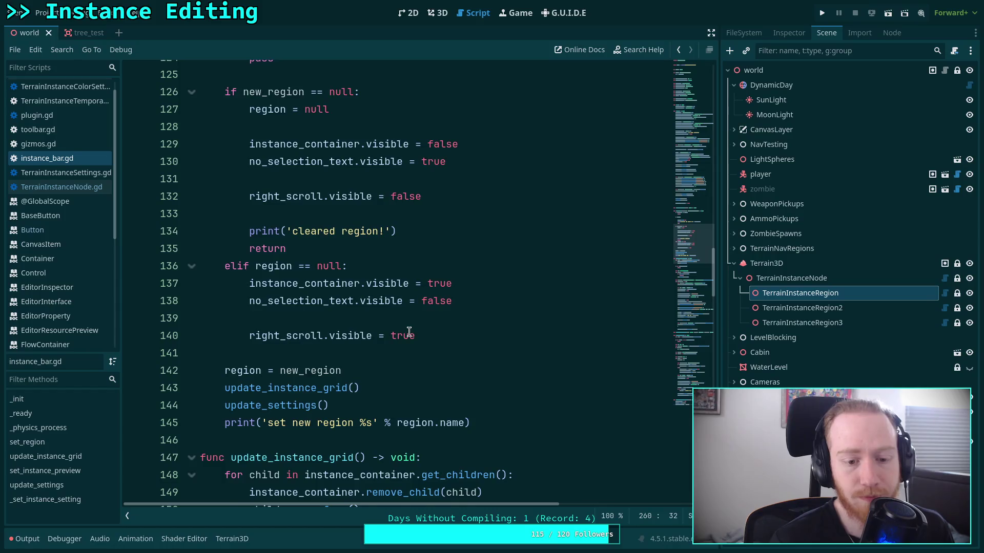
{"action": "scroll", "coordinate": [409, 332], "scroll_direction": "up", "scroll_amount": 7}
{"action": "scroll", "coordinate": [409, 332], "scroll_direction": "up", "scroll_amount": 17}
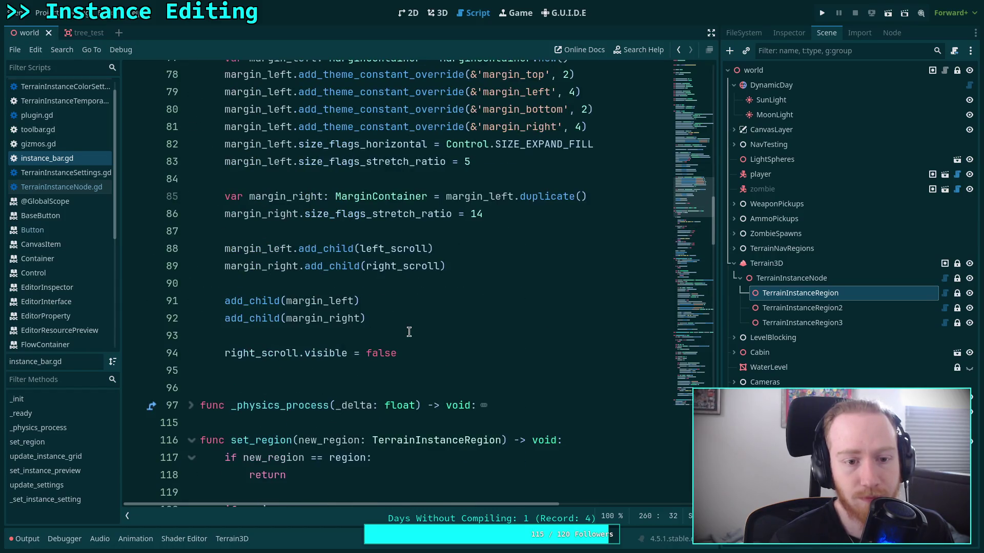
{"action": "scroll", "coordinate": [408, 332], "scroll_direction": "up", "scroll_amount": 4}
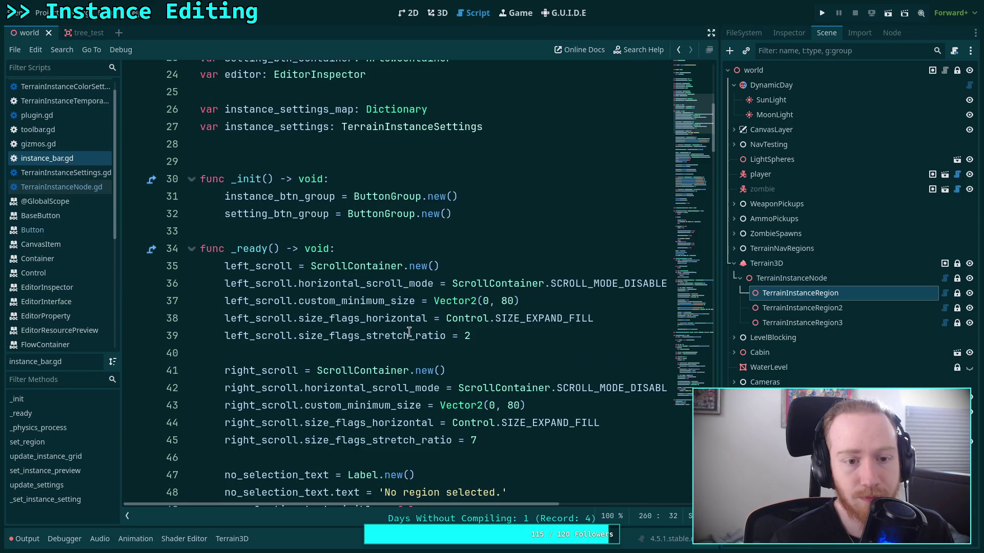
{"action": "left_click", "coordinate": [192, 249]}
{"action": "left_click", "coordinate": [192, 179]}
{"action": "scroll", "coordinate": [304, 276], "scroll_direction": "down", "scroll_amount": 3}
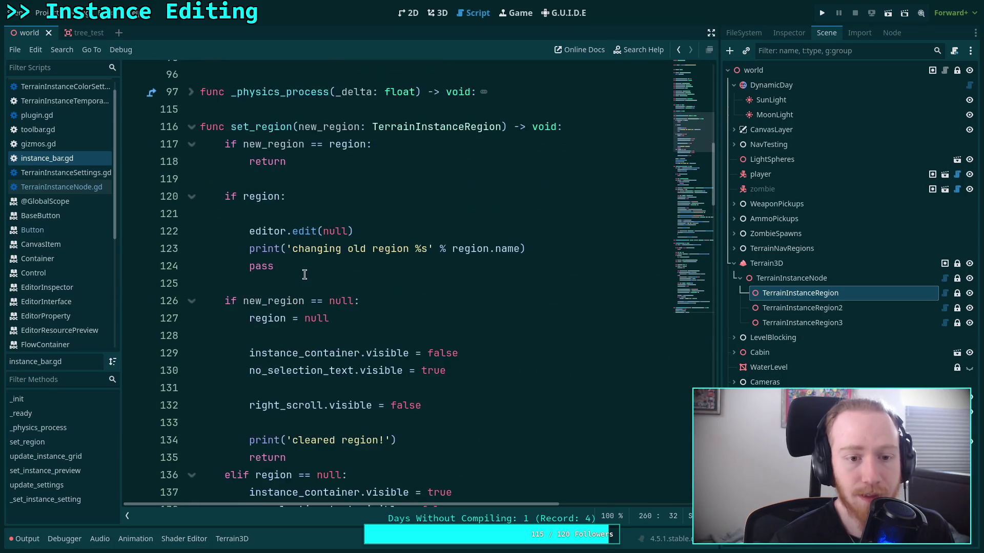
{"action": "left_click", "coordinate": [361, 218]}
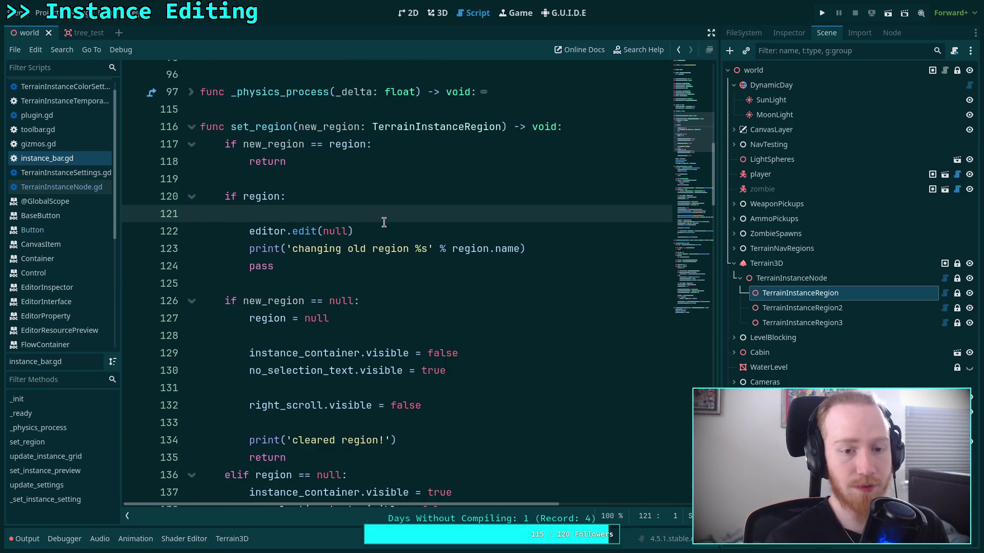
{"action": "key", "text": "BackSpace"}
{"action": "left_click", "coordinate": [422, 217]}
{"action": "key", "text": "Return"}
{"action": "type", "text": "ed"}
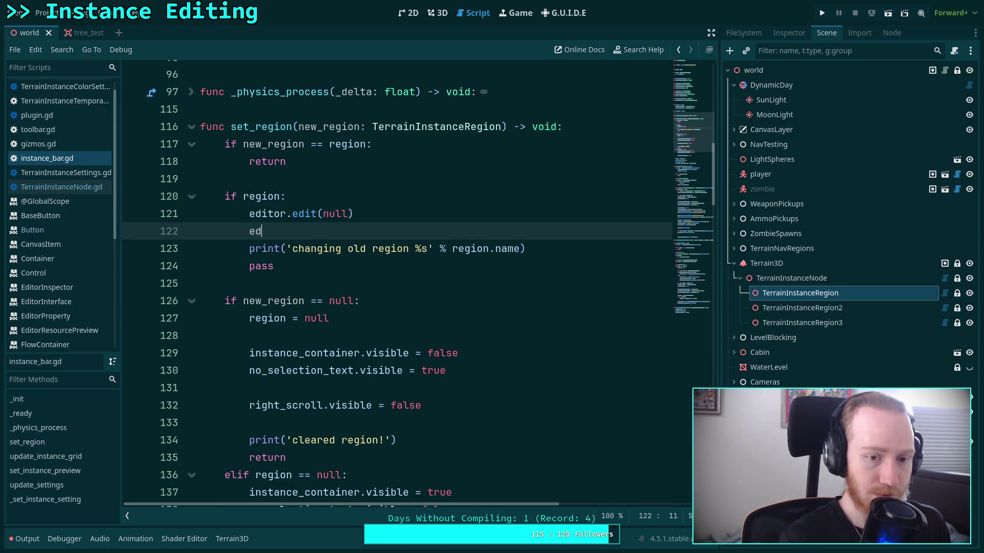
{"action": "type", "text": "itor.visibl"}
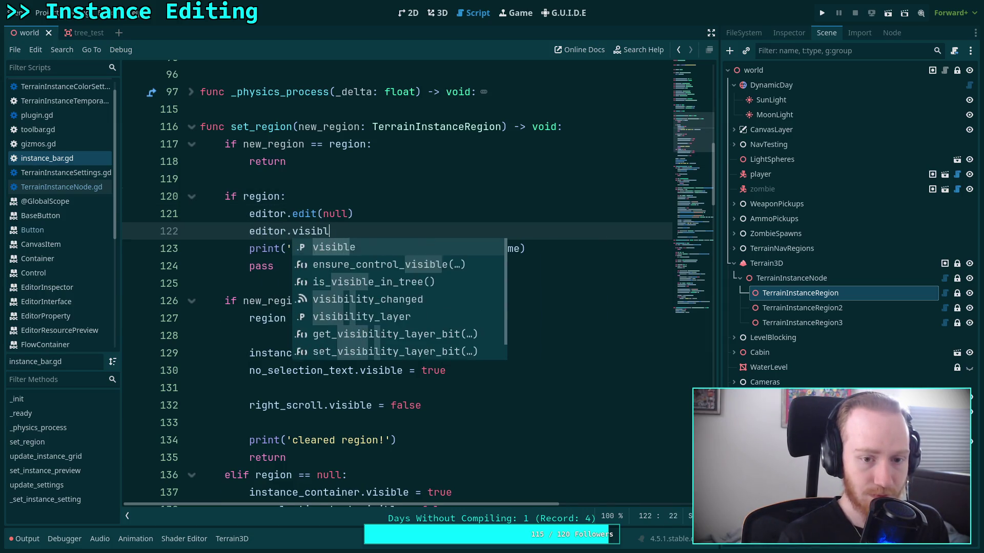
{"action": "type", "text": "e = false"}
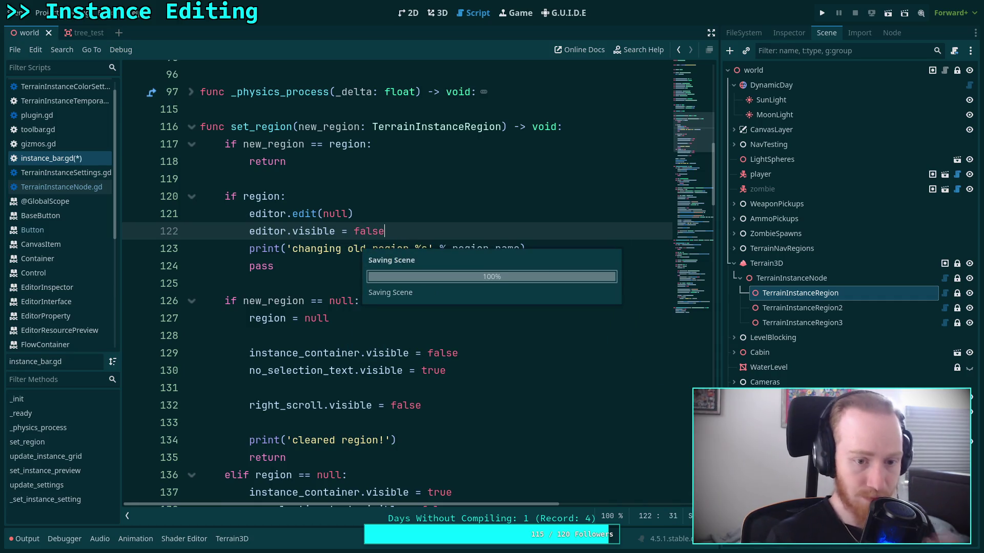
Delete the leftover pass and move editor.visible = false above 'if region:' at function level, saving.
{"action": "scroll", "coordinate": [362, 241], "scroll_direction": "down", "scroll_amount": 1}
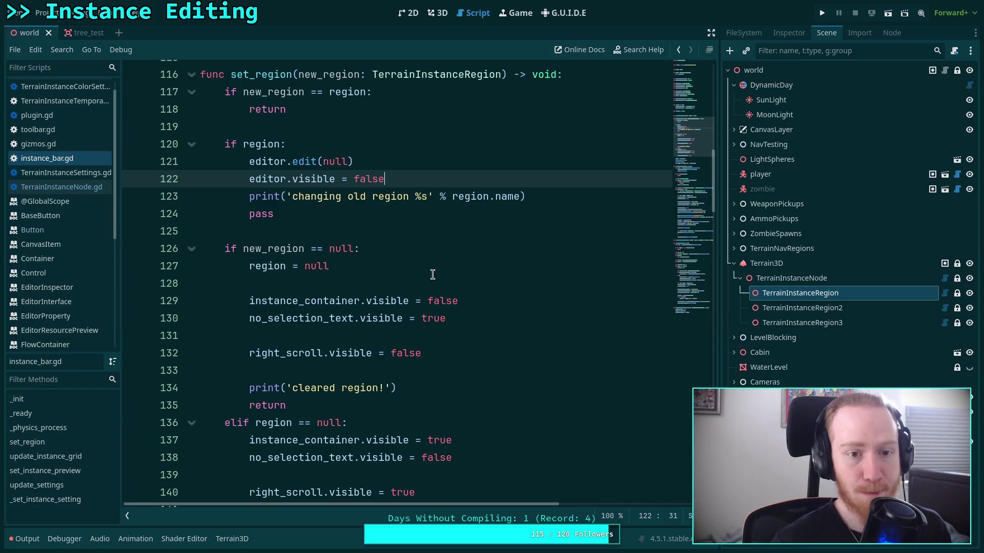
{"action": "scroll", "coordinate": [414, 273], "scroll_direction": "down", "scroll_amount": 3}
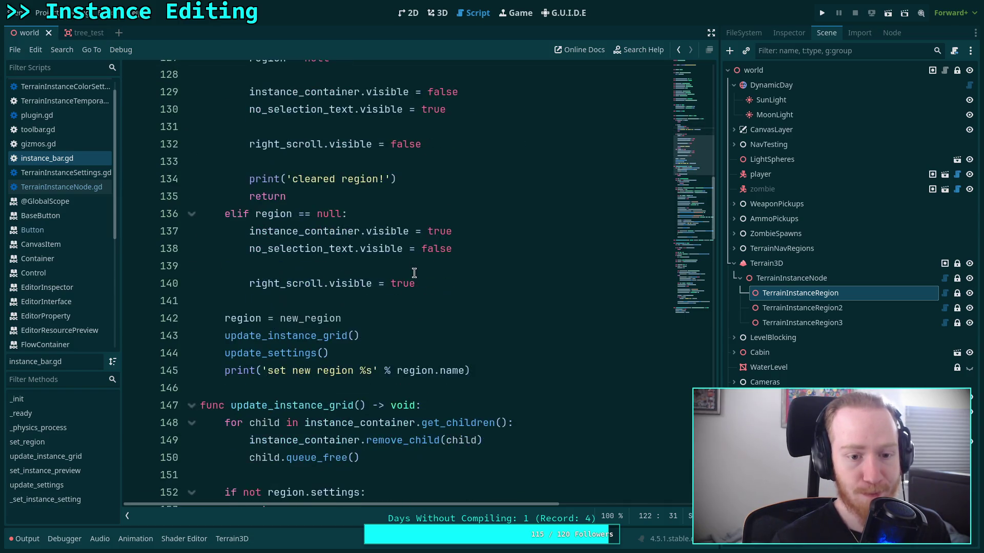
{"action": "scroll", "coordinate": [439, 275], "scroll_direction": "up", "scroll_amount": 3}
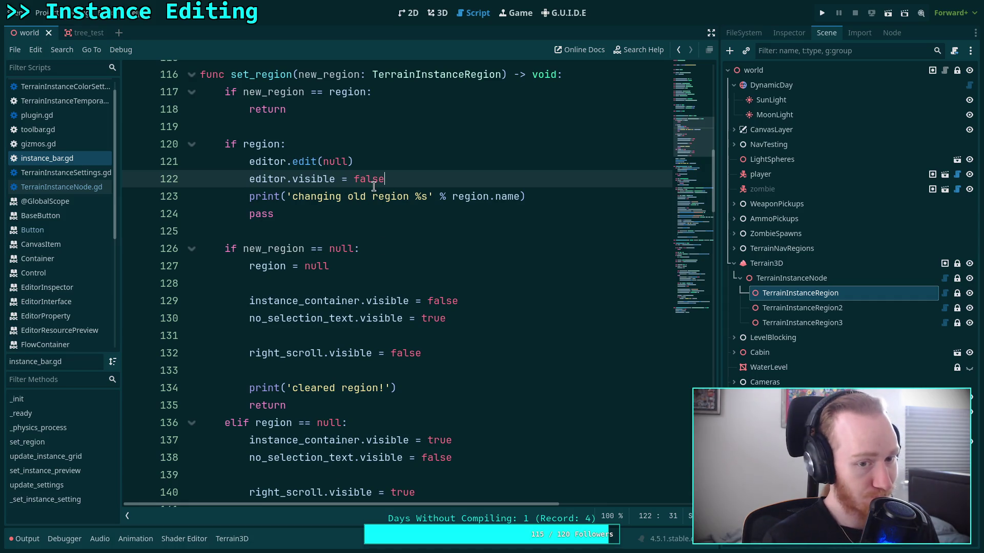
{"action": "left_click_drag", "start_coordinate": [574, 207], "coordinate": [586, 200]}
{"action": "key", "text": "BackSpace"}
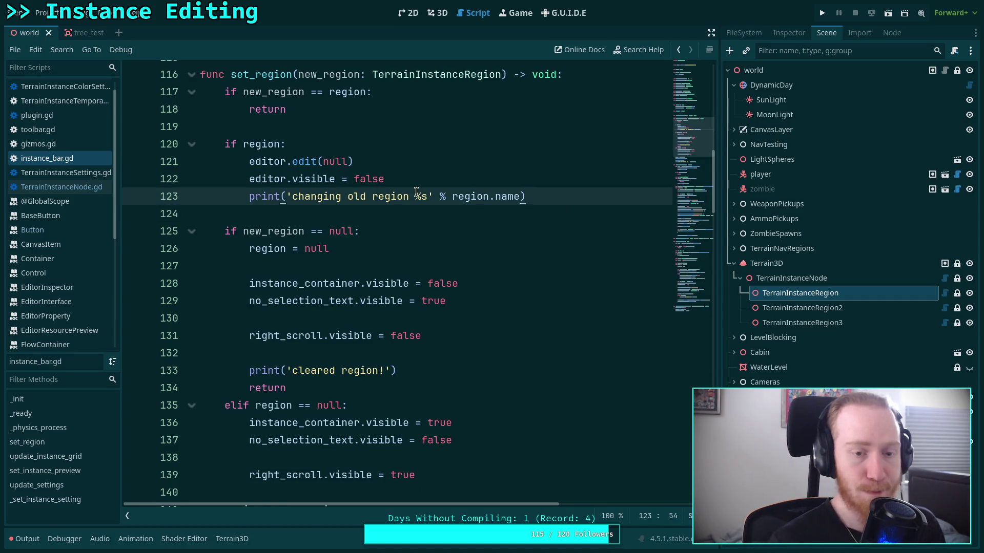
{"action": "left_click", "coordinate": [408, 178]}
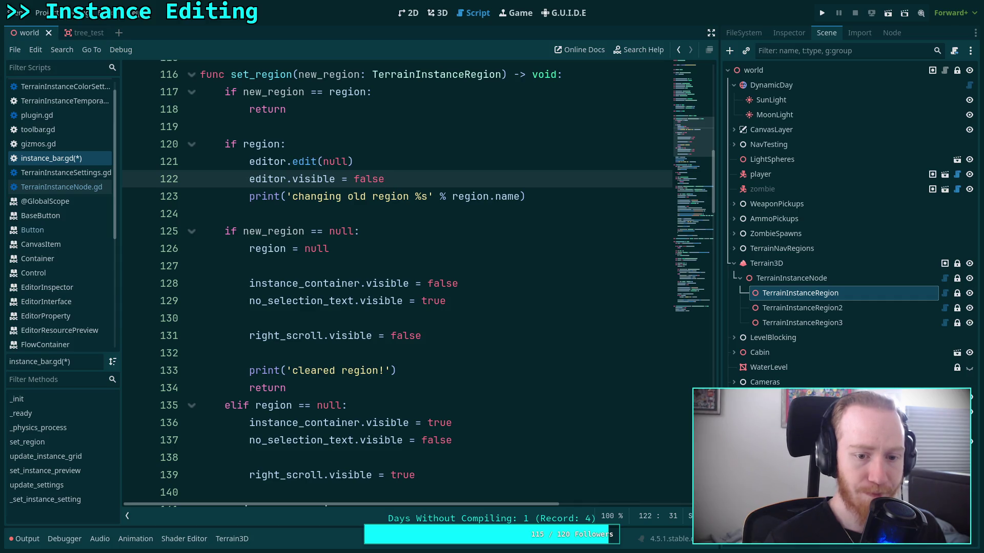
{"action": "key", "text": "alt+Up"}
{"action": "key", "text": "alt+Up"}
{"action": "key", "text": "shift+Tab"}
{"action": "key", "text": "Return"}
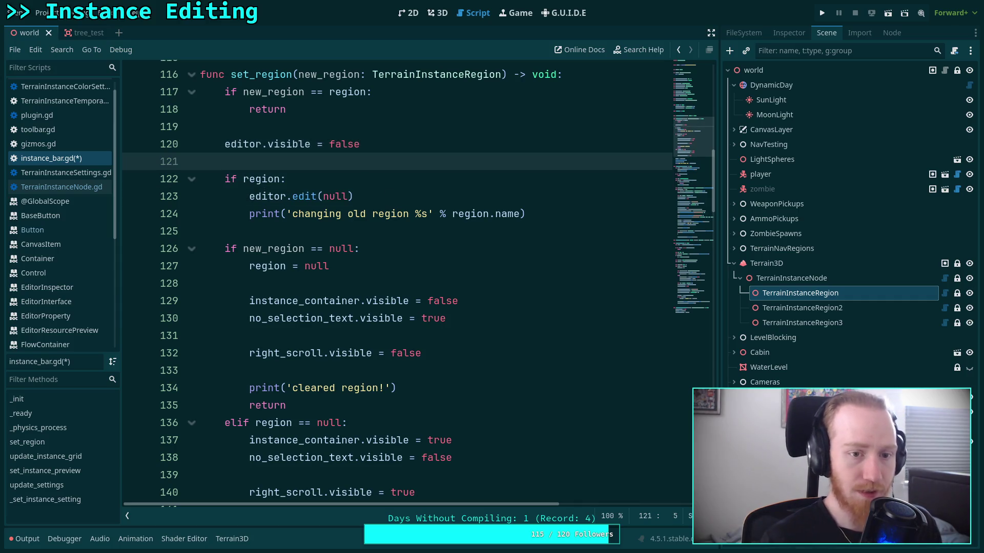
{"action": "key", "text": "ctrl+s"}
{"action": "scroll", "coordinate": [332, 213], "scroll_direction": "down", "scroll_amount": 3}
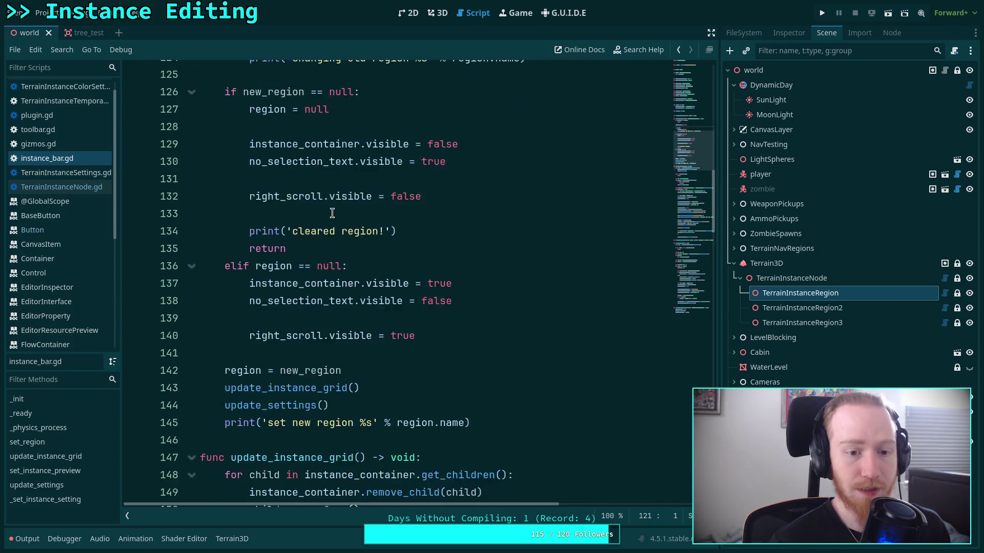
{"action": "left_click", "coordinate": [314, 300]}
{"action": "scroll", "coordinate": [314, 277], "scroll_direction": "up", "scroll_amount": 2}
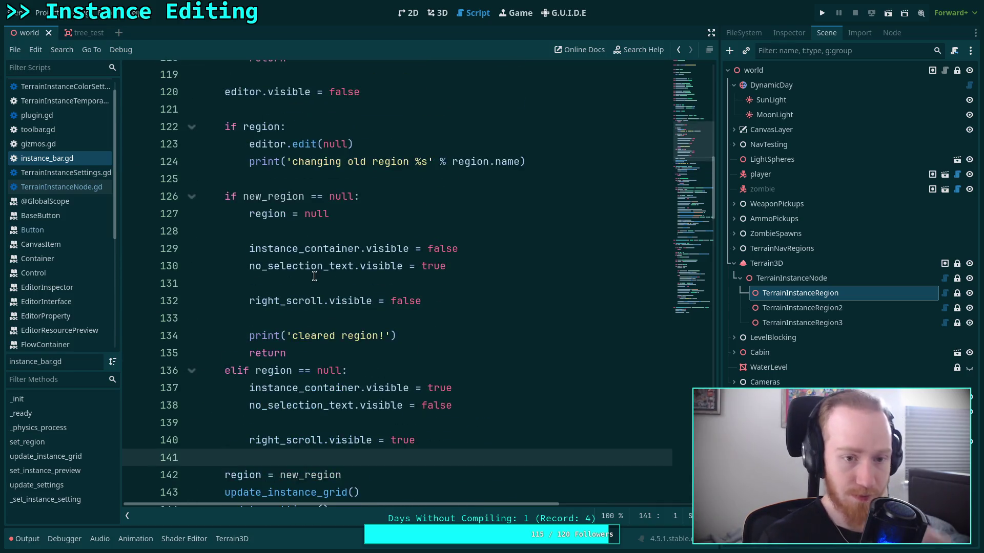
Toggle Terrain Instancer off and on in Project Settings > Plugins, then enable instance editing on TerrainInstanceRegion.
{"action": "left_click", "coordinate": [444, 16]}
{"action": "left_click", "coordinate": [43, 12]}
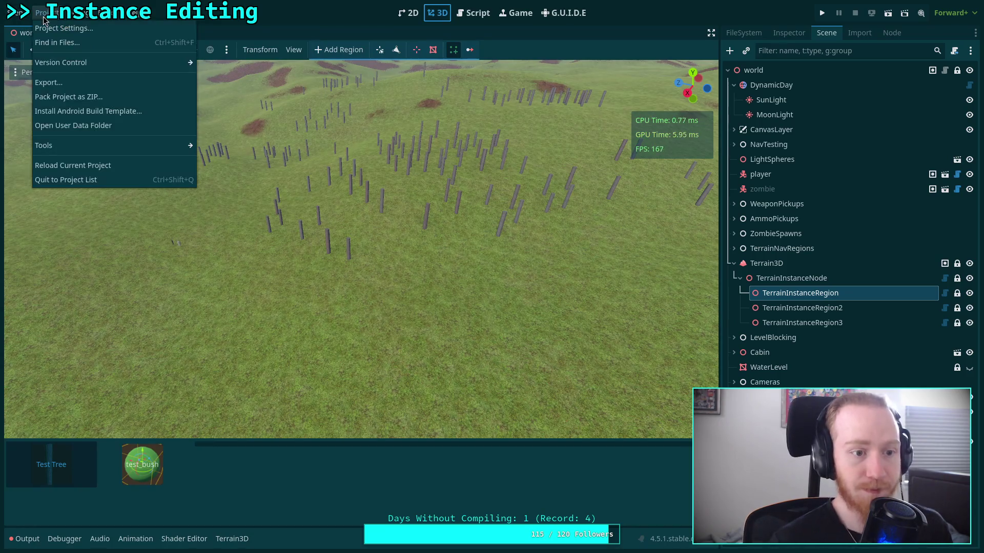
{"action": "left_click", "coordinate": [83, 29]}
{"action": "left_click", "coordinate": [211, 196]}
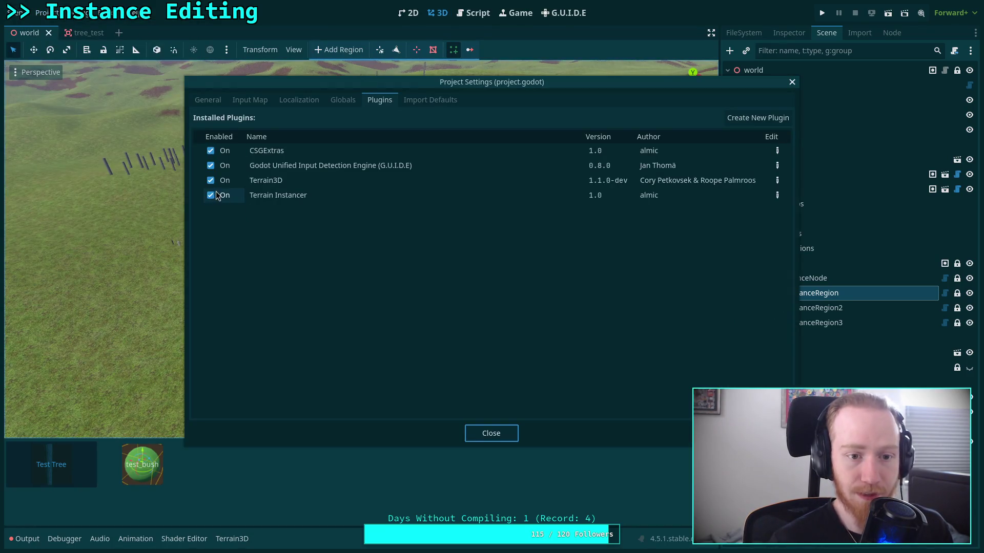
{"action": "left_click", "coordinate": [210, 195]}
{"action": "left_click", "coordinate": [515, 441]}
{"action": "left_click", "coordinate": [800, 292]}
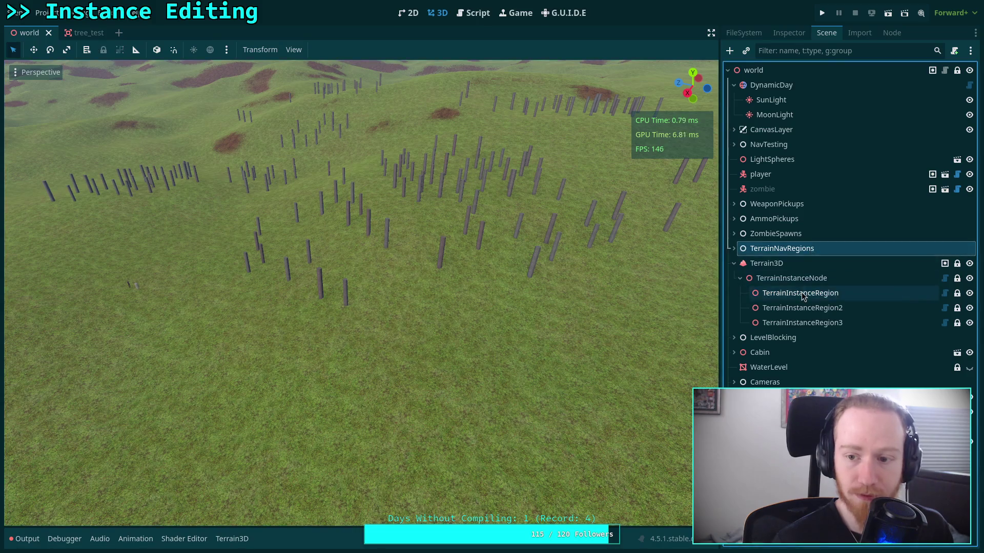
{"action": "left_click", "coordinate": [453, 50]}
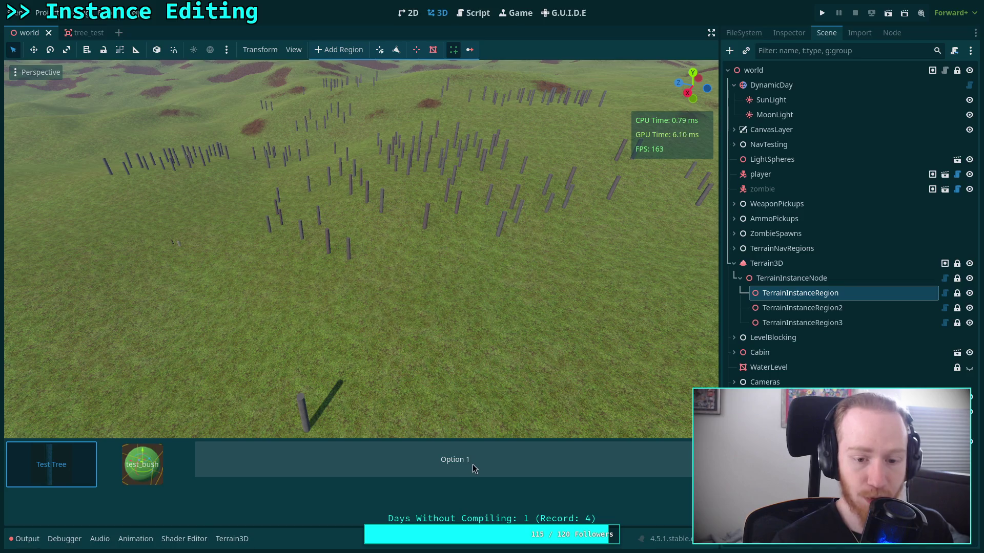
Enlarge the instance bar and switch between test_bush and Test Tree, checking Option 1 is selected.
{"action": "left_click", "coordinate": [472, 463]}
{"action": "mouse_move", "coordinate": [492, 438]}
{"action": "left_mouse_down"}
{"action": "mouse_move", "coordinate": [483, 395]}
{"action": "mouse_move", "coordinate": [501, 391]}
{"action": "mouse_move", "coordinate": [503, 411]}
{"action": "left_mouse_up"}
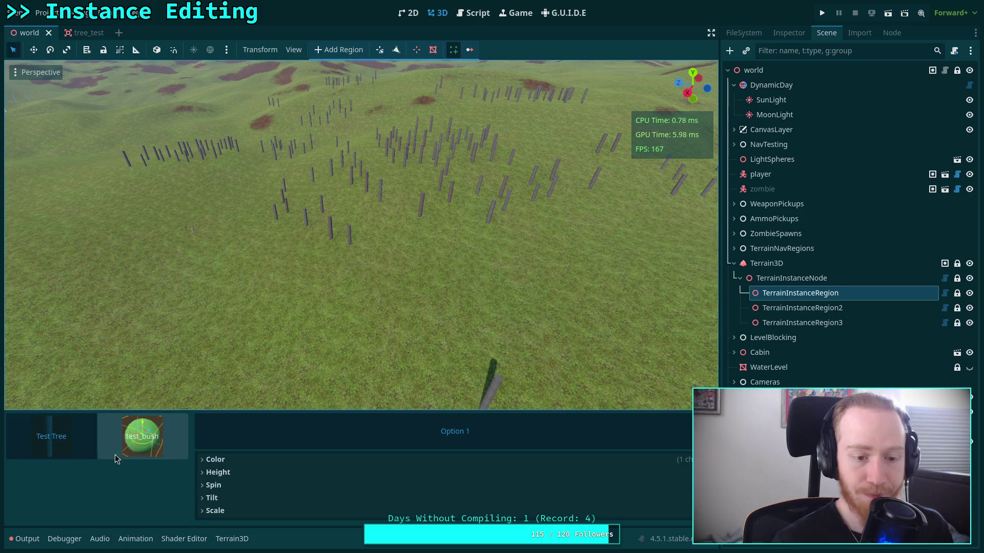
{"action": "left_click", "coordinate": [141, 447]}
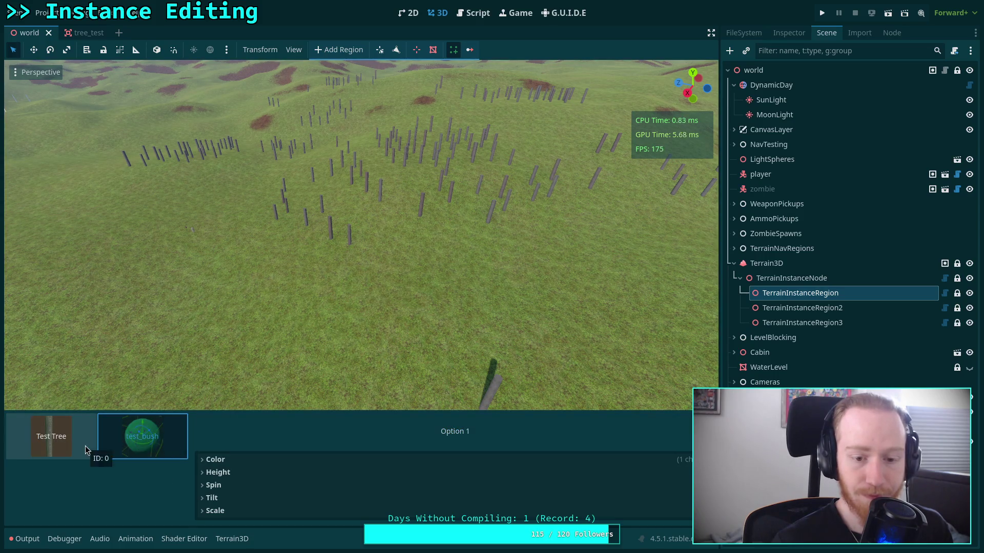
{"action": "left_click", "coordinate": [85, 446]}
{"action": "left_click", "coordinate": [152, 448]}
Expand the Color, Height and Colors settings of Option 1 for Test Tree, then collapse Color.
{"action": "left_click", "coordinate": [267, 460]}
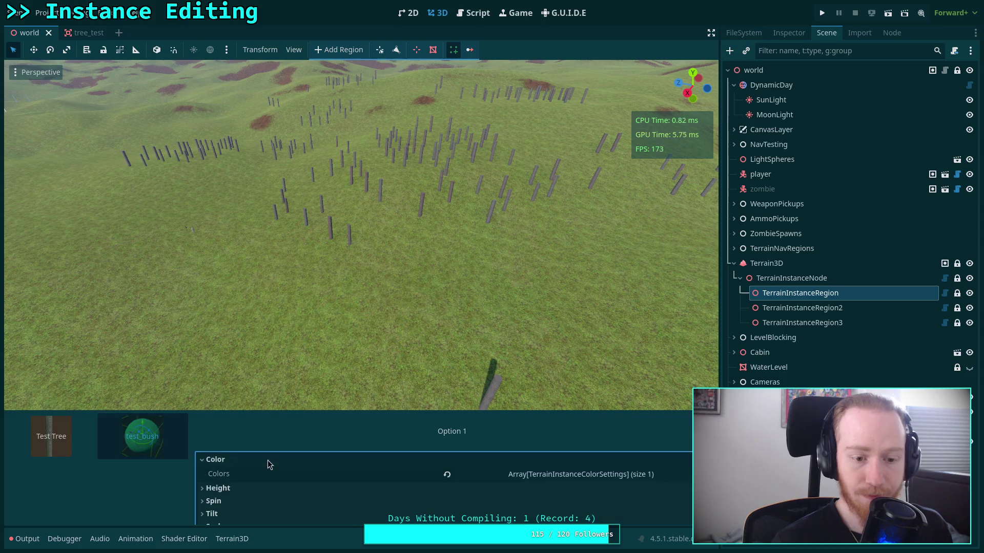
{"action": "left_click_drag", "start_coordinate": [336, 411], "coordinate": [337, 366]}
{"action": "left_click", "coordinate": [255, 445]}
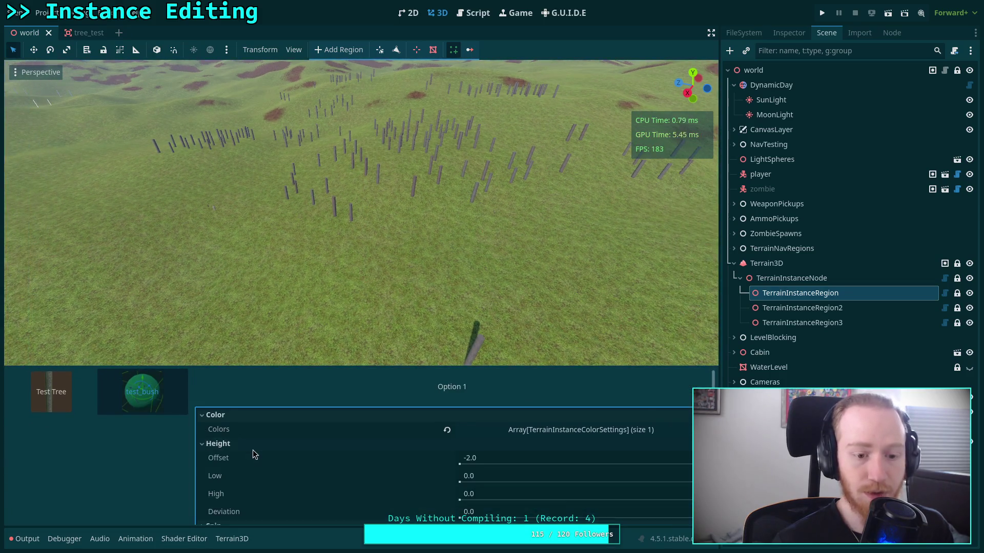
{"action": "left_click", "coordinate": [275, 445]}
{"action": "left_click", "coordinate": [539, 430]}
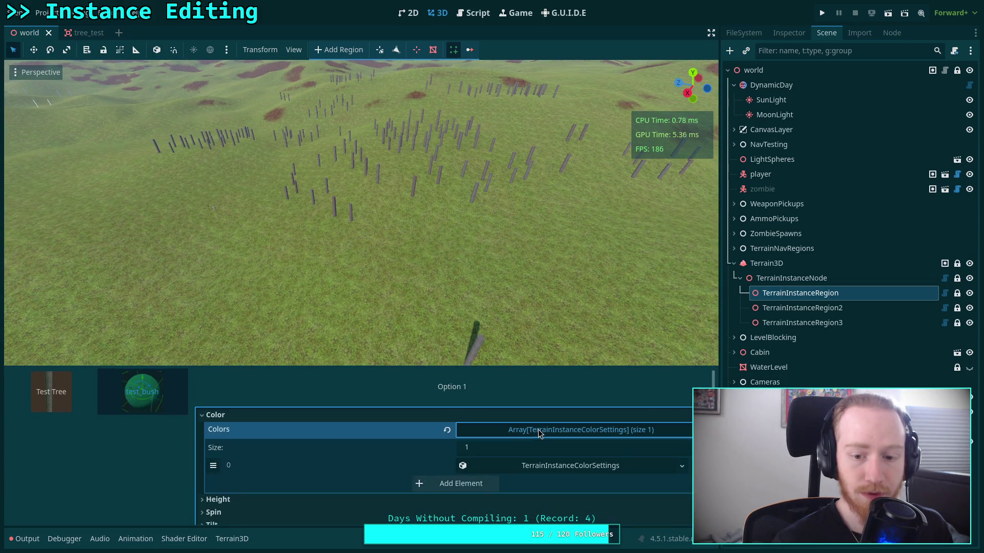
{"action": "left_click", "coordinate": [526, 466]}
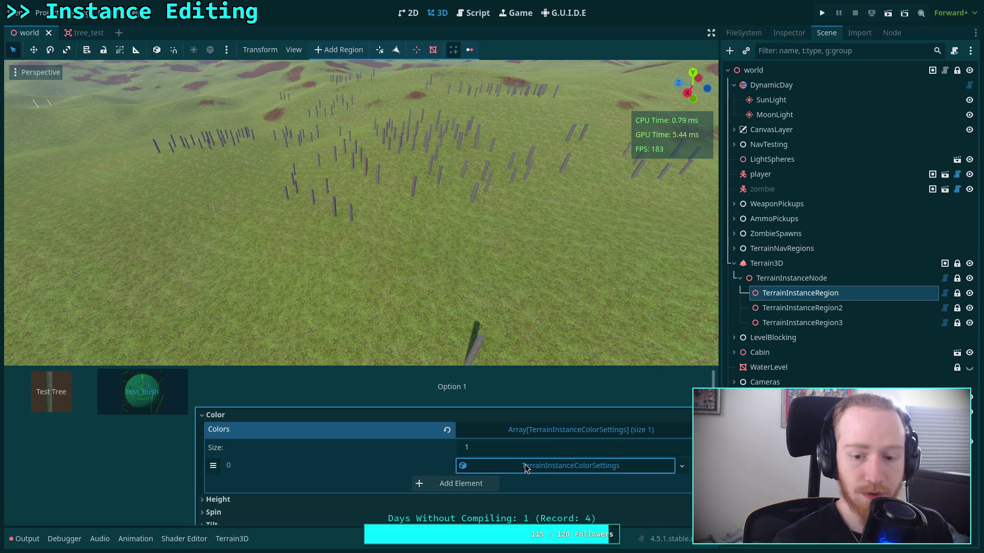
{"action": "left_click", "coordinate": [82, 400]}
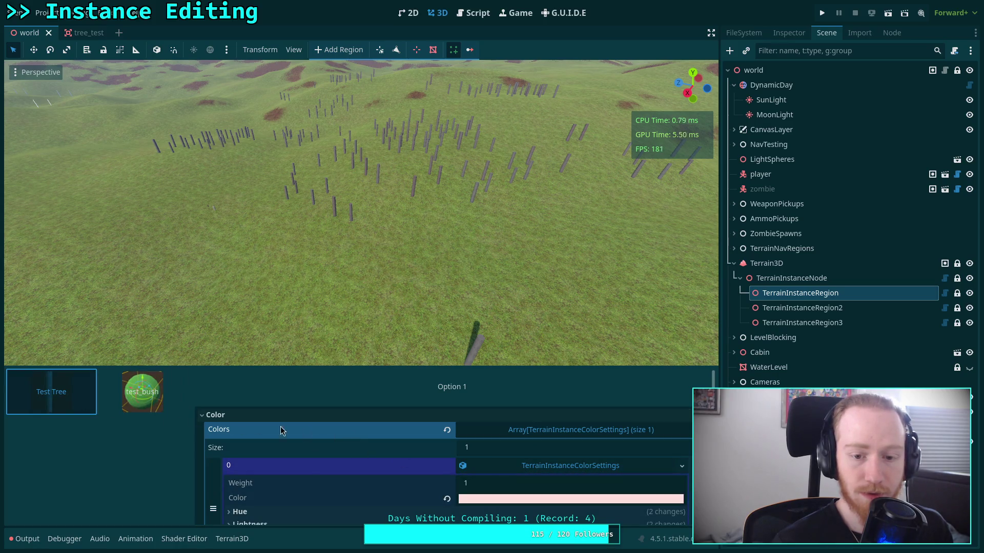
{"action": "left_click", "coordinate": [448, 398]}
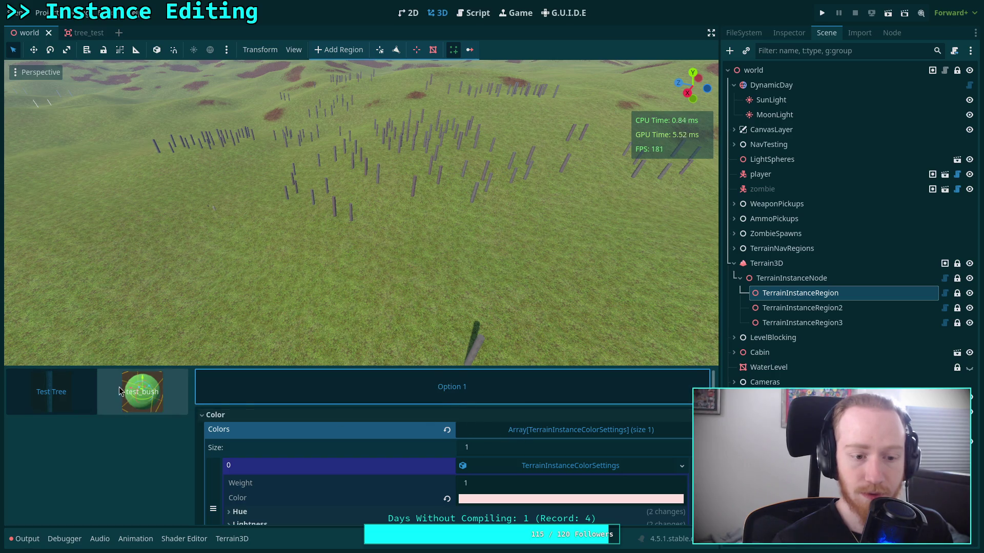
{"action": "left_click", "coordinate": [336, 413]}
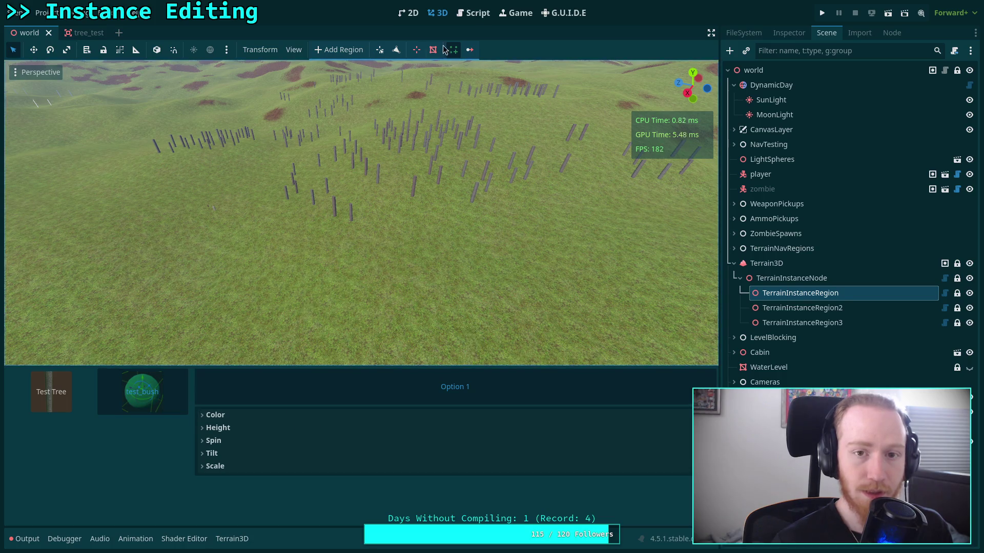
Return to instance_bar.gd, jump to update_settings and unfold its button-clearing loop, placing the caret after the region check.
{"action": "left_click", "coordinate": [482, 13]}
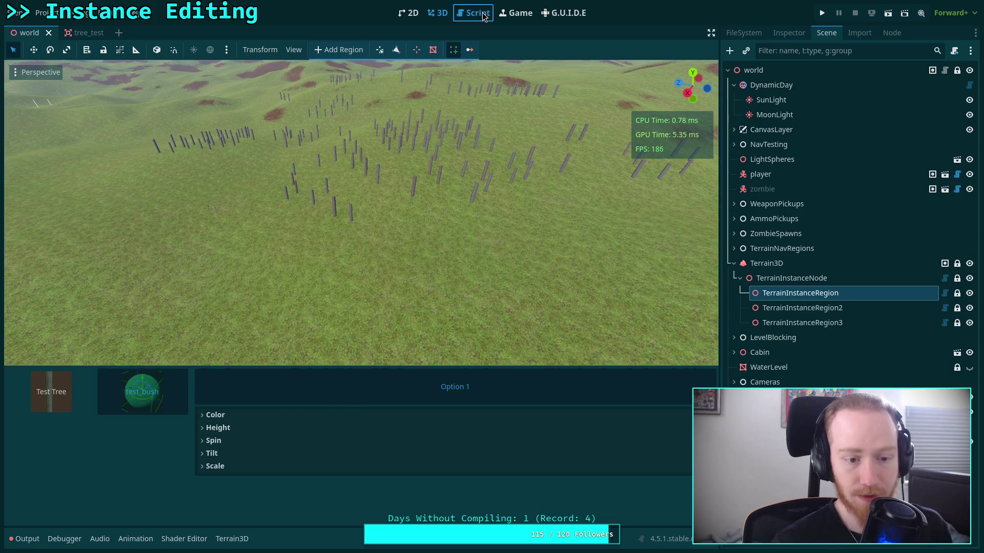
{"action": "scroll", "coordinate": [442, 334], "scroll_direction": "down", "scroll_amount": 8}
{"action": "scroll", "coordinate": [442, 334], "scroll_direction": "down", "scroll_amount": 2}
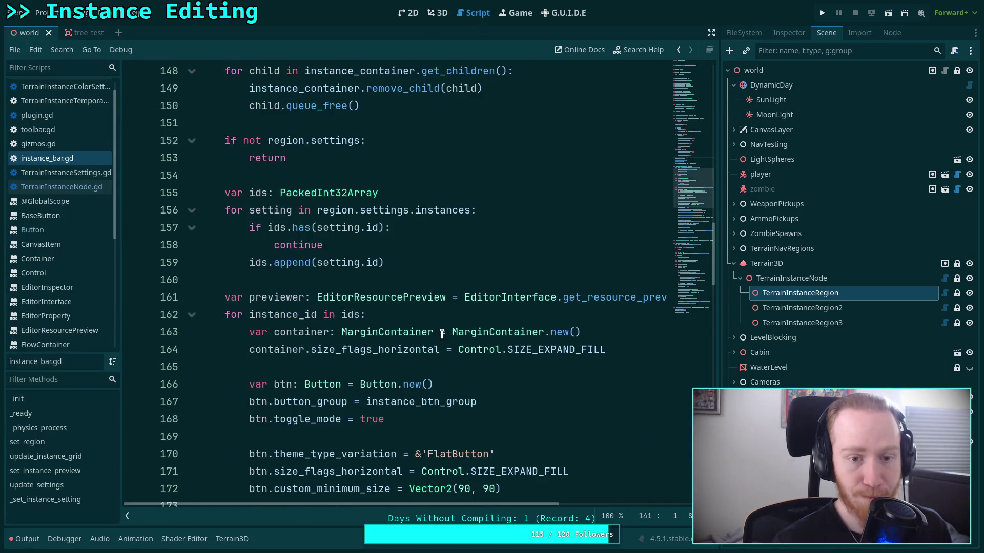
{"action": "scroll", "coordinate": [442, 335], "scroll_direction": "down", "scroll_amount": 13}
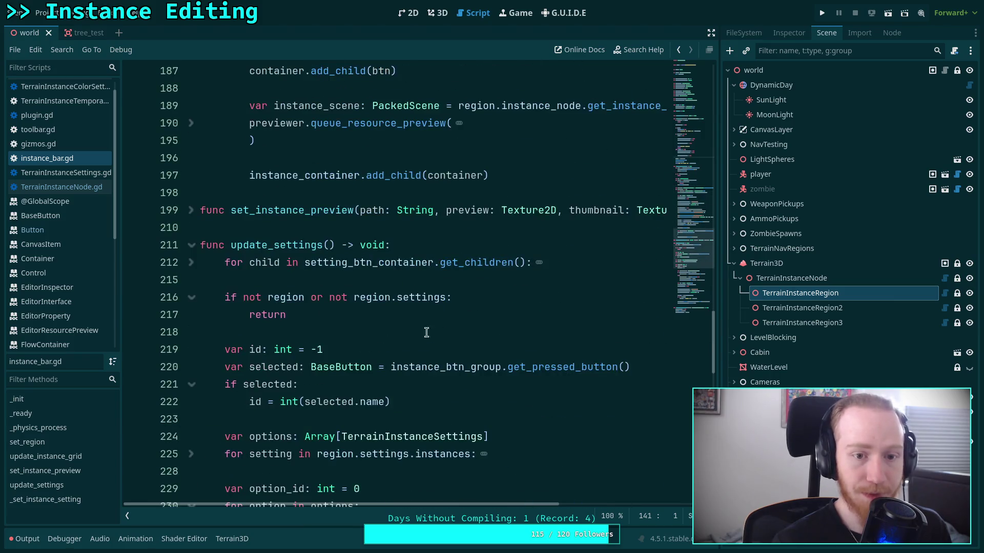
{"action": "scroll", "coordinate": [486, 279], "scroll_direction": "up", "scroll_amount": 18}
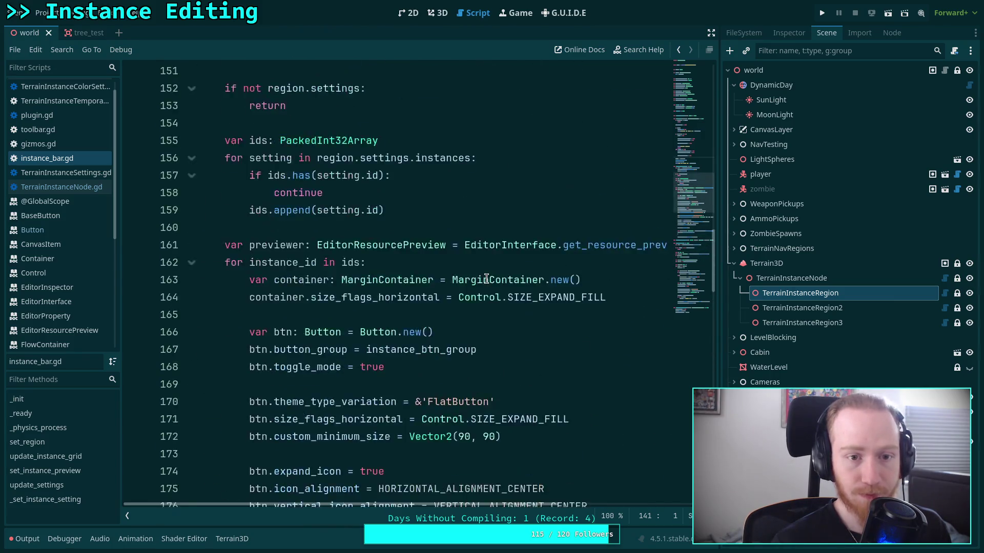
{"action": "scroll", "coordinate": [486, 278], "scroll_direction": "up", "scroll_amount": 9}
{"action": "scroll", "coordinate": [486, 278], "scroll_direction": "down", "scroll_amount": 8}
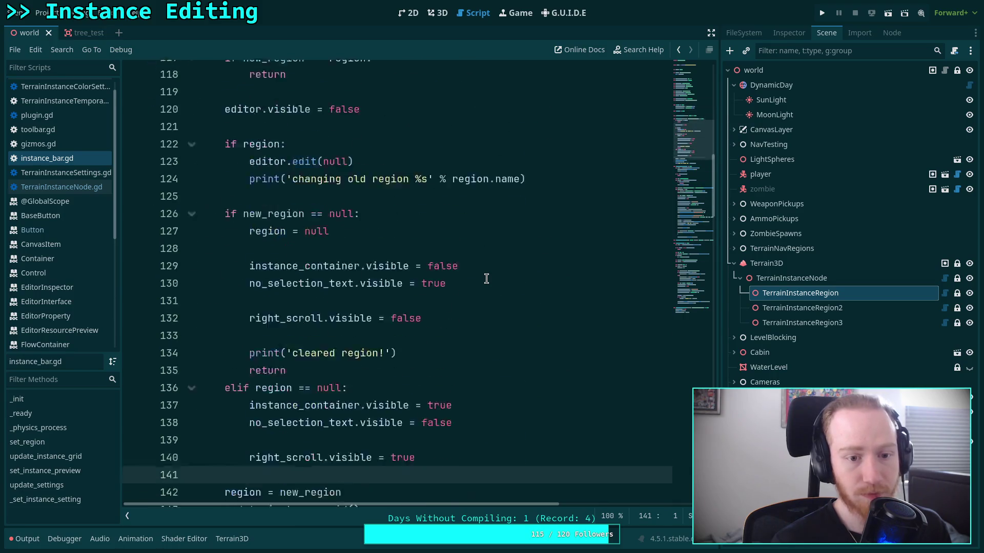
{"action": "scroll", "coordinate": [486, 279], "scroll_direction": "down", "scroll_amount": 5}
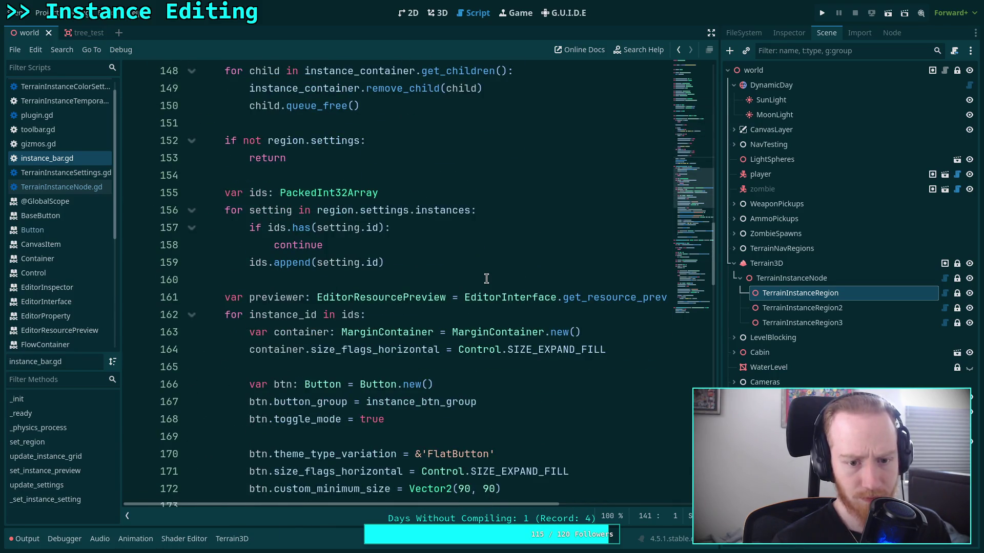
{"action": "scroll", "coordinate": [486, 279], "scroll_direction": "down", "scroll_amount": 8}
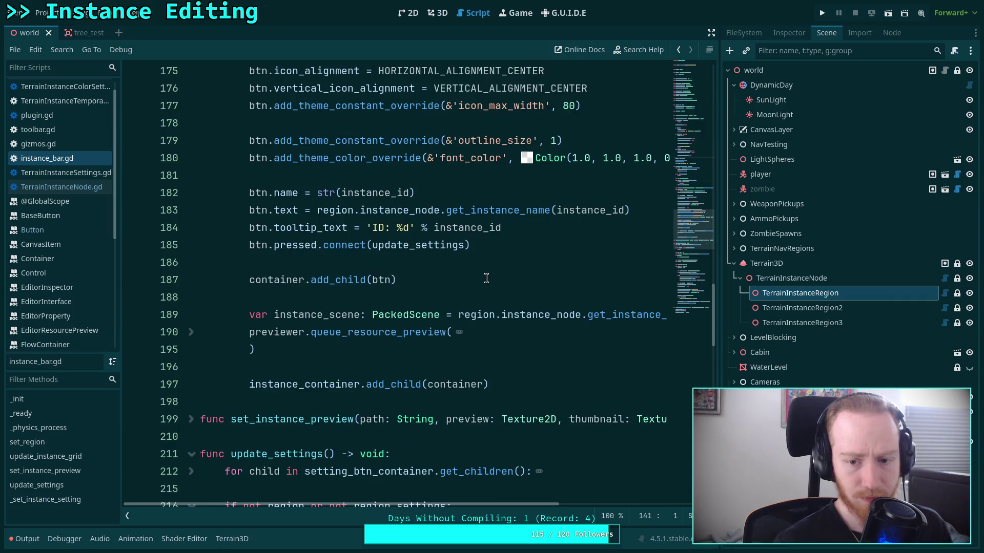
{"action": "left_click", "coordinate": [420, 245], "text": "ctrl"}
{"action": "scroll", "coordinate": [376, 245], "scroll_direction": "down", "scroll_amount": 2}
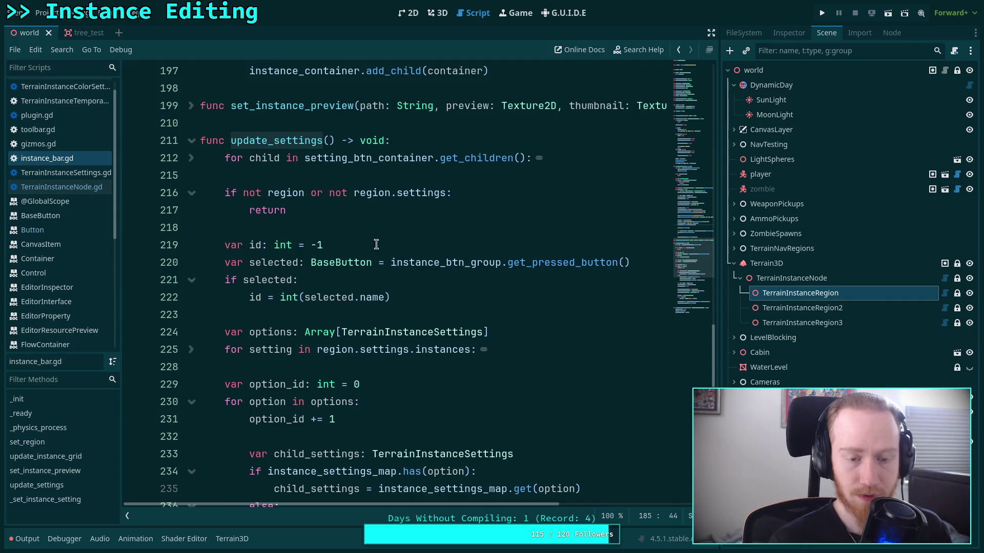
{"action": "left_click", "coordinate": [191, 158]}
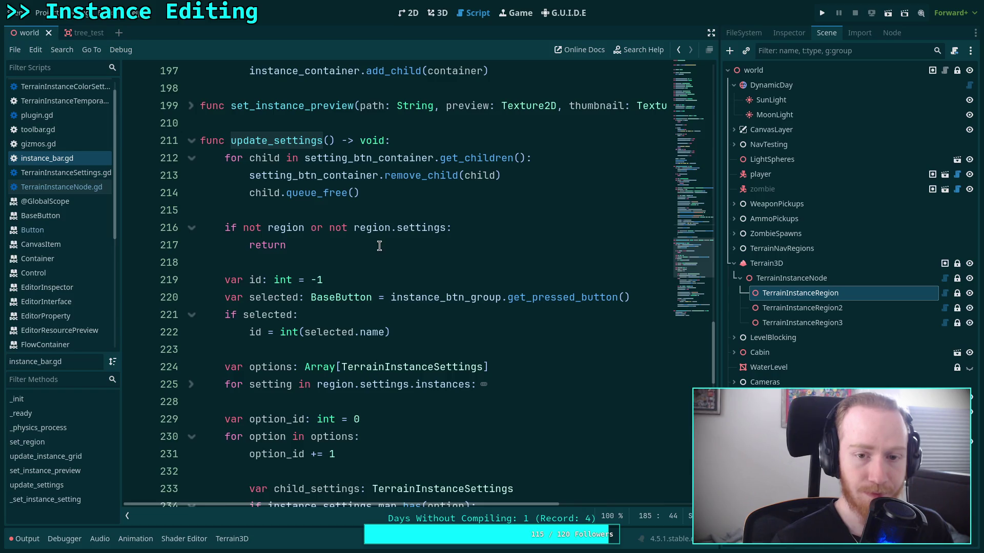
{"action": "scroll", "coordinate": [379, 242], "scroll_direction": "down", "scroll_amount": 4}
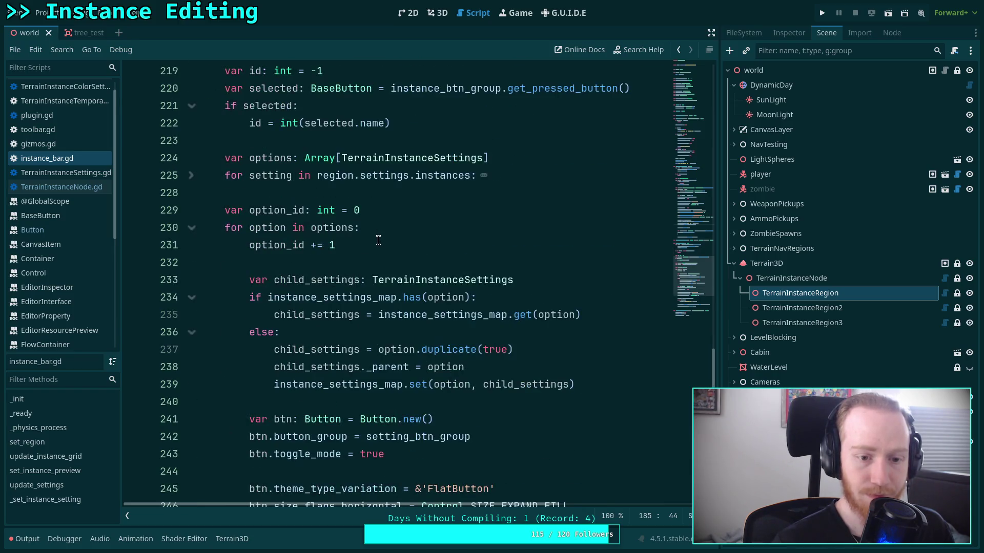
{"action": "scroll", "coordinate": [378, 240], "scroll_direction": "up", "scroll_amount": 5}
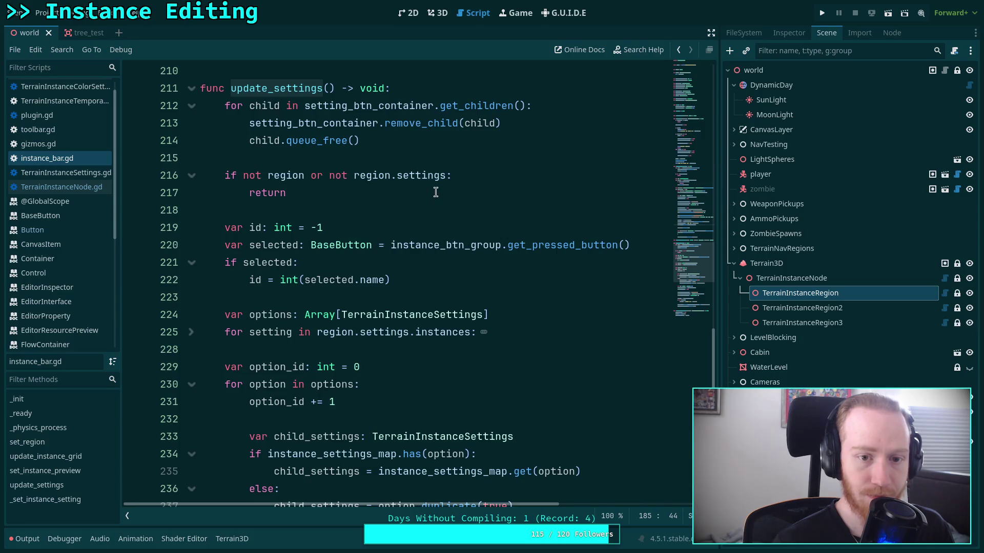
{"action": "left_click", "coordinate": [502, 277]}
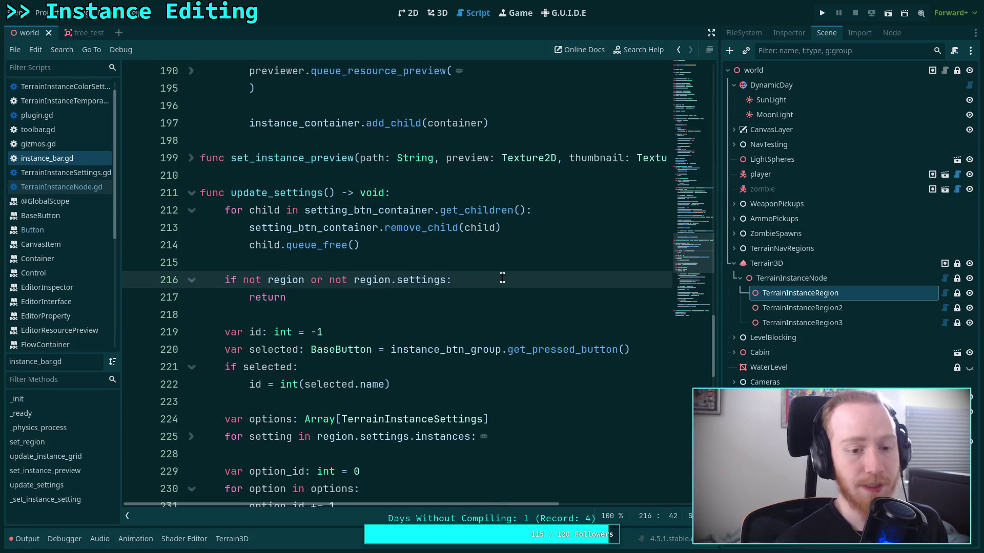
Try editor.edit(null) and instance_settings = null lines in the early-return branch, then delete them.
{"action": "key", "text": "Return"}
{"action": "type", "text": "ed"}
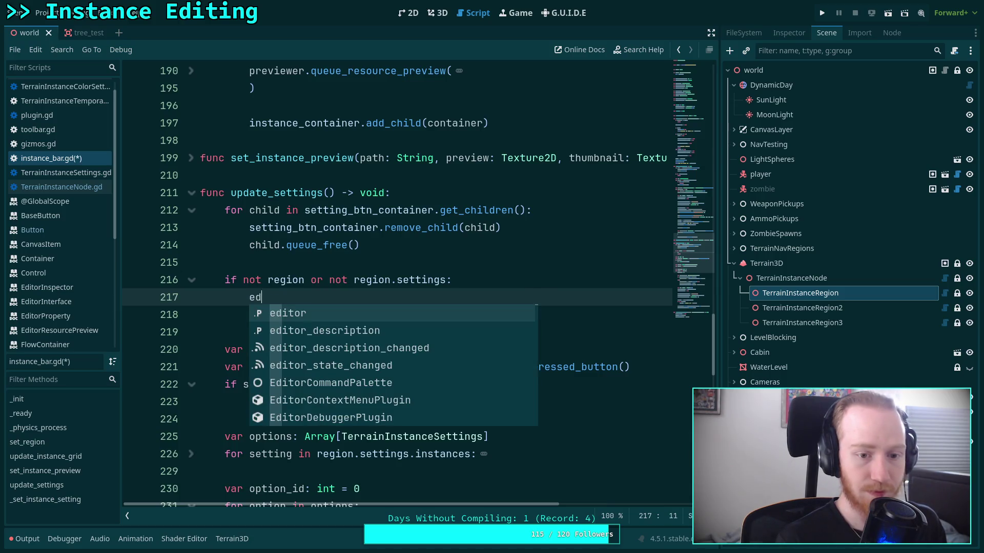
{"action": "type", "text": "itor.edit(n"}
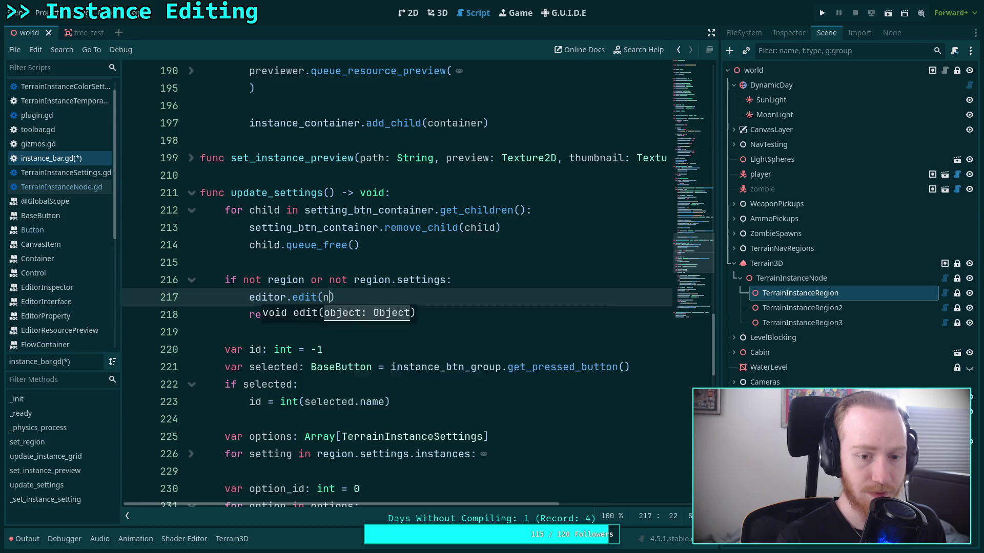
{"action": "type", "text": "ull)"}
{"action": "key", "text": "Return"}
{"action": "type", "text": "i"}
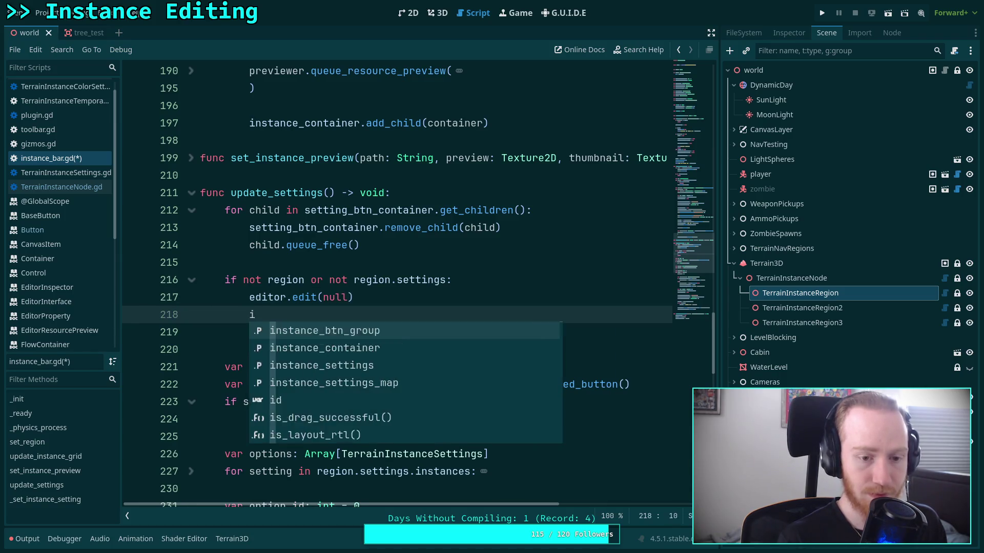
{"action": "key", "text": "Escape"}
{"action": "key", "text": "Down"}
{"action": "key", "text": "Down"}
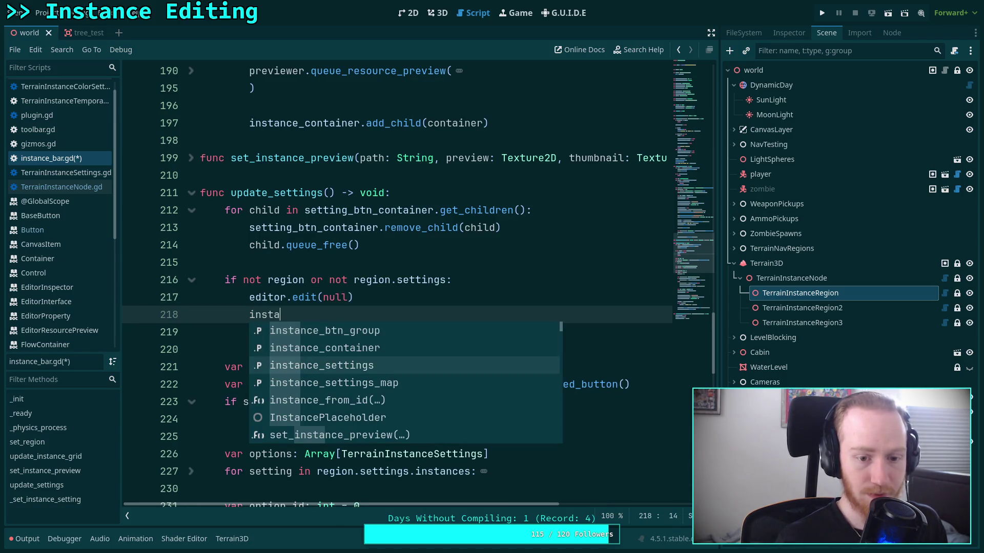
{"action": "key", "text": "Return"}
{"action": "type", "text": "null"}
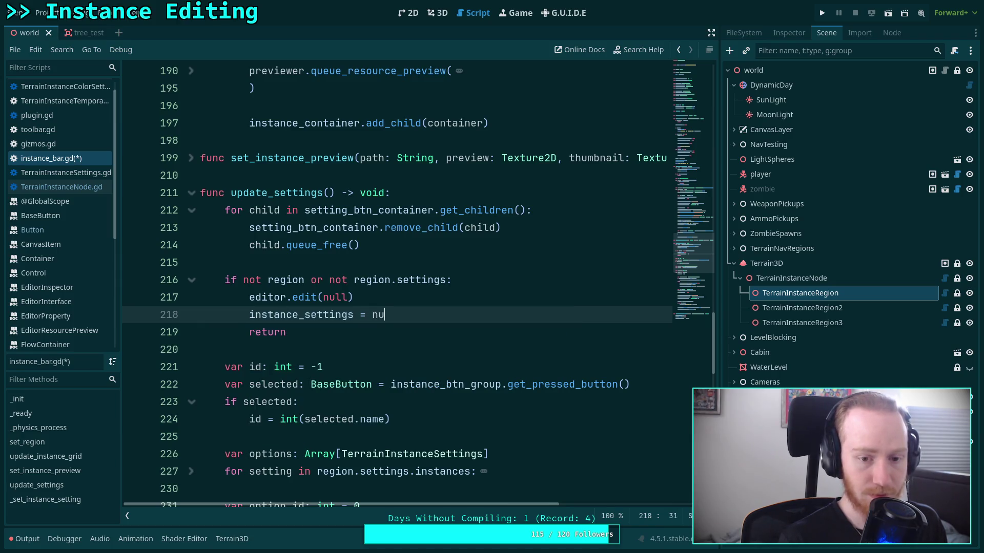
{"action": "key", "text": "Return"}
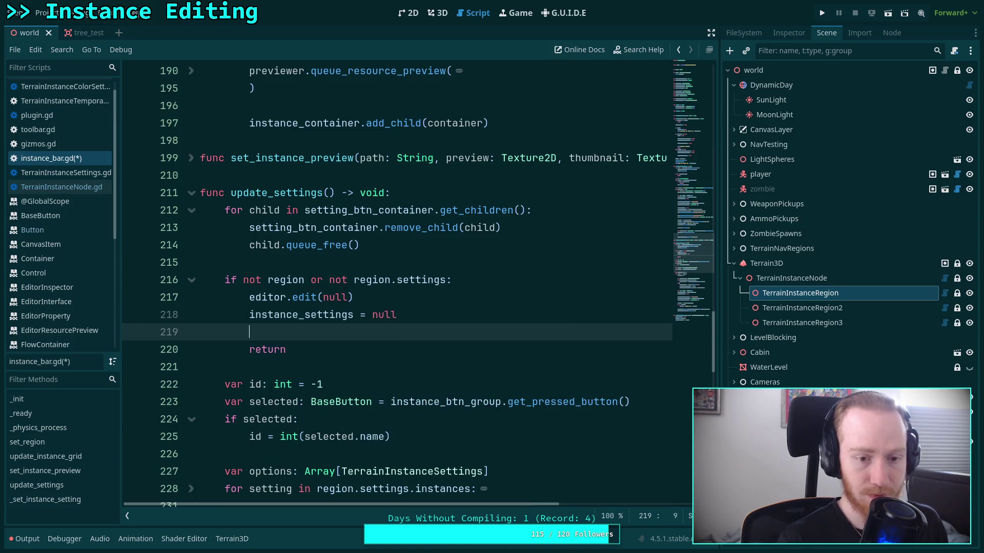
{"action": "key", "text": "shift+Up"}
{"action": "key", "text": "shift+Up"}
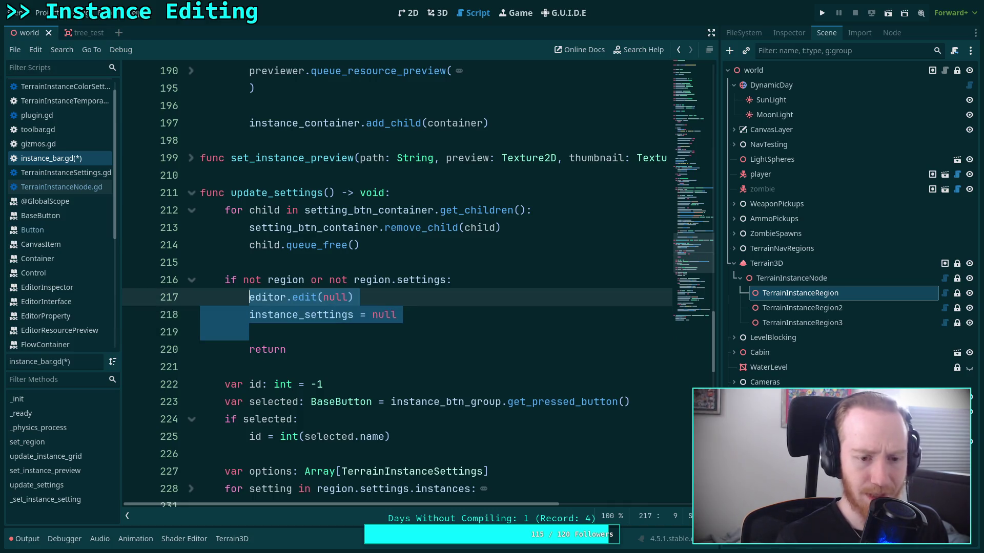
{"action": "key", "text": "BackSpace"}
Add _set_instance_setting(null) above return in the early-return branch and save.
{"action": "type", "text": "_"}
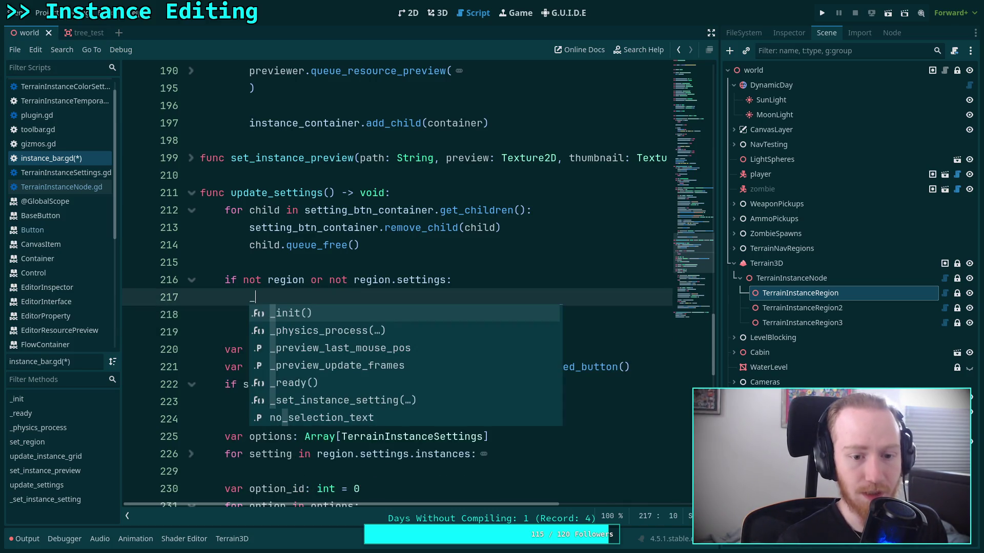
{"action": "type", "text": "set"}
{"action": "key", "text": "Return"}
{"action": "type", "text": "ne"}
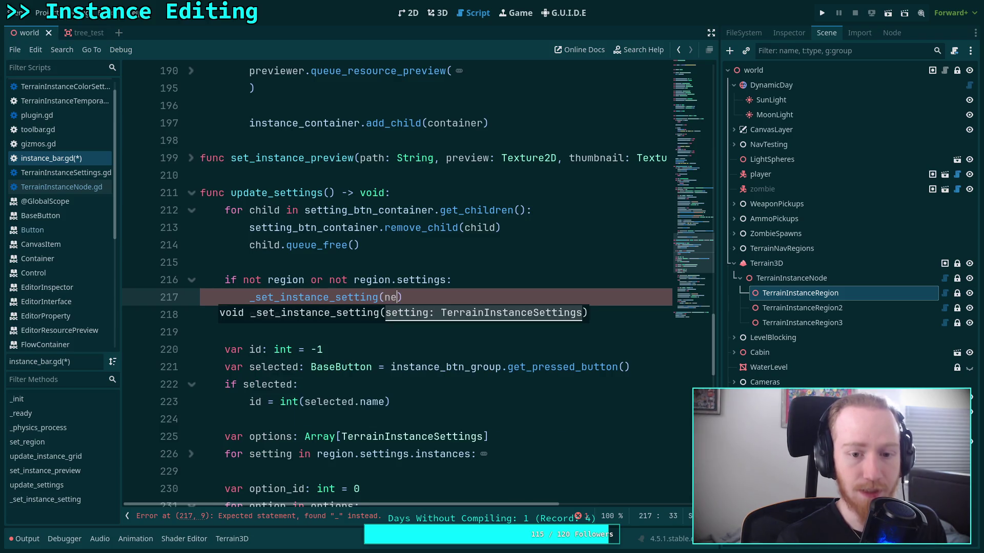
{"action": "type", "text": "w"}
{"action": "key", "text": "Return"}
{"action": "key", "text": "ctrl+s"}
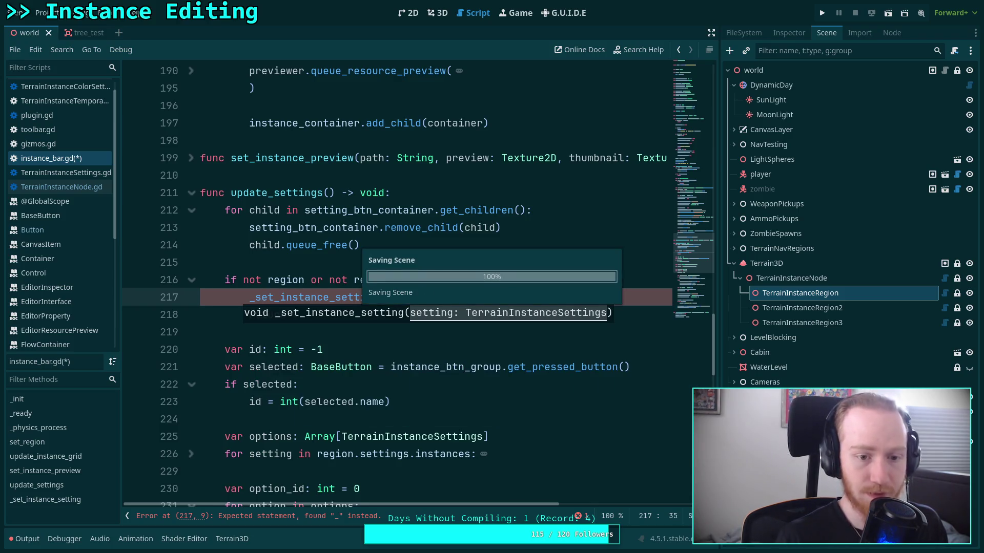
{"action": "left_click", "coordinate": [405, 324]}
{"action": "scroll", "coordinate": [421, 320], "scroll_direction": "down", "scroll_amount": 1}
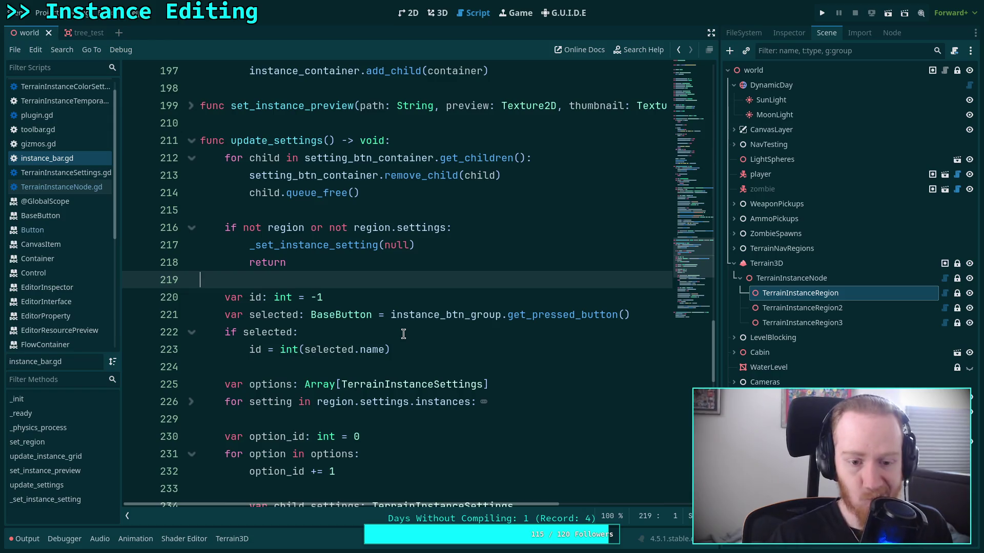
Add btn.tooltip_text = 'Set a resource name to display here.' below the Option label line and save.
{"action": "scroll", "coordinate": [404, 333], "scroll_direction": "down", "scroll_amount": 14}
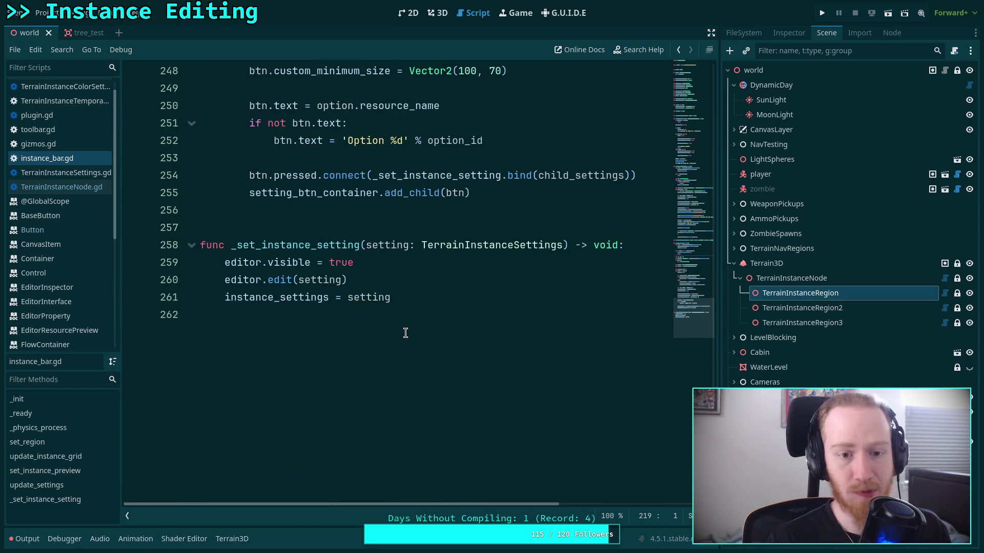
{"action": "scroll", "coordinate": [405, 333], "scroll_direction": "up", "scroll_amount": 3}
{"action": "left_click", "coordinate": [515, 290]}
{"action": "key", "text": "Return"}
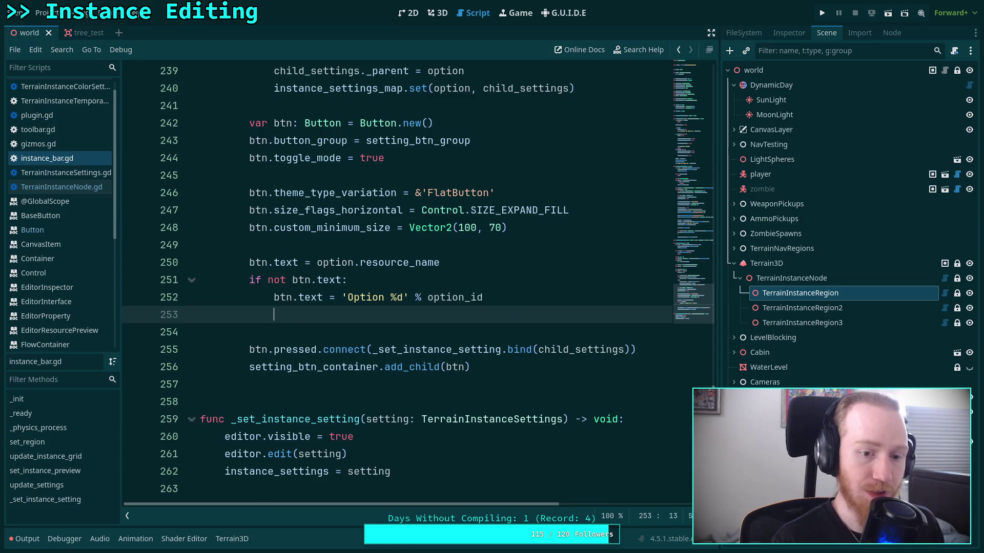
{"action": "type", "text": "btn.tooltip_text"}
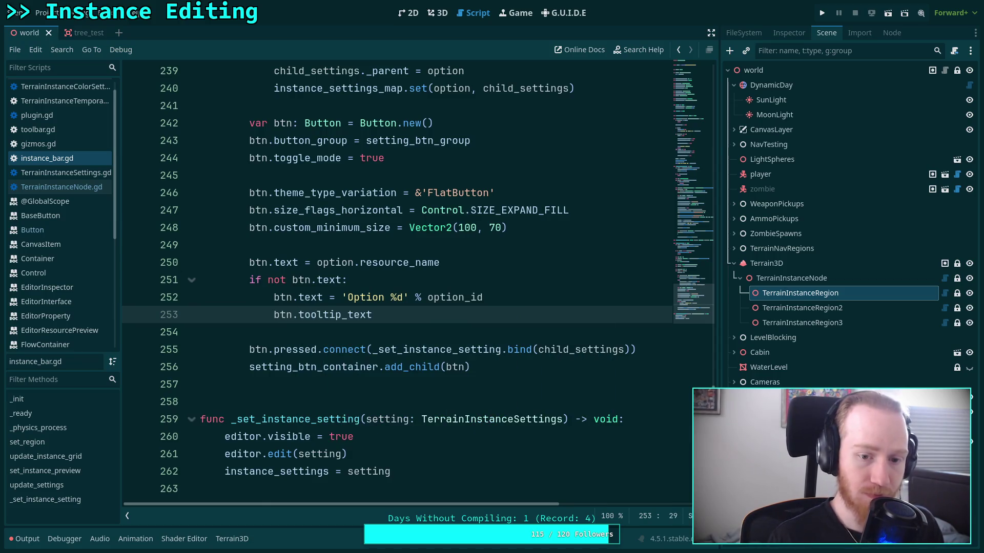
{"action": "type", "text": " = 'Set a re"}
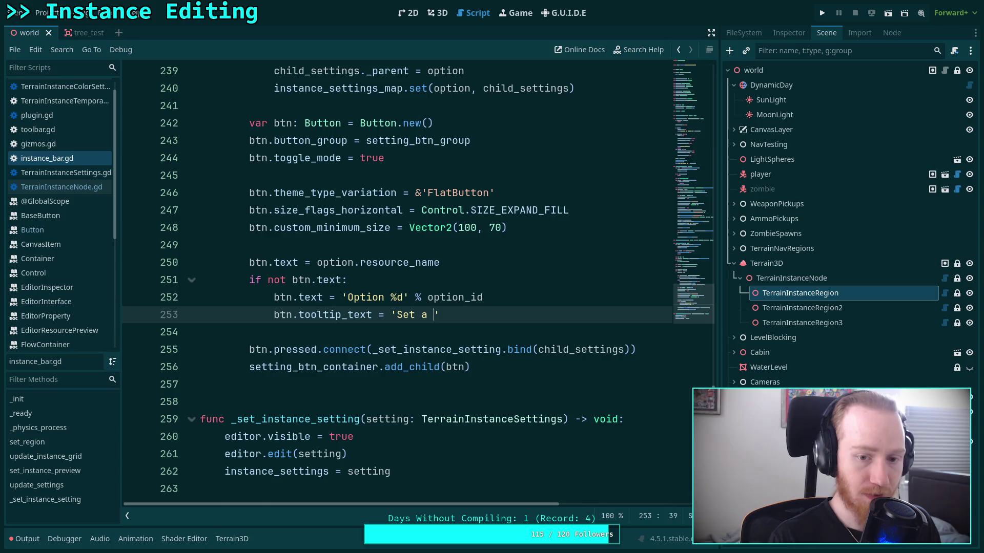
{"action": "type", "text": "source name "}
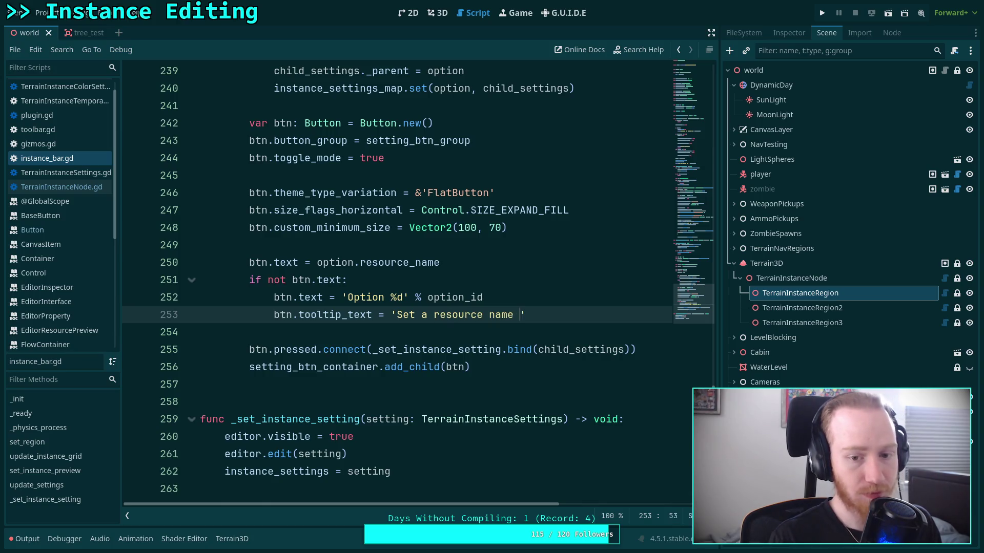
{"action": "type", "text": "to see "}
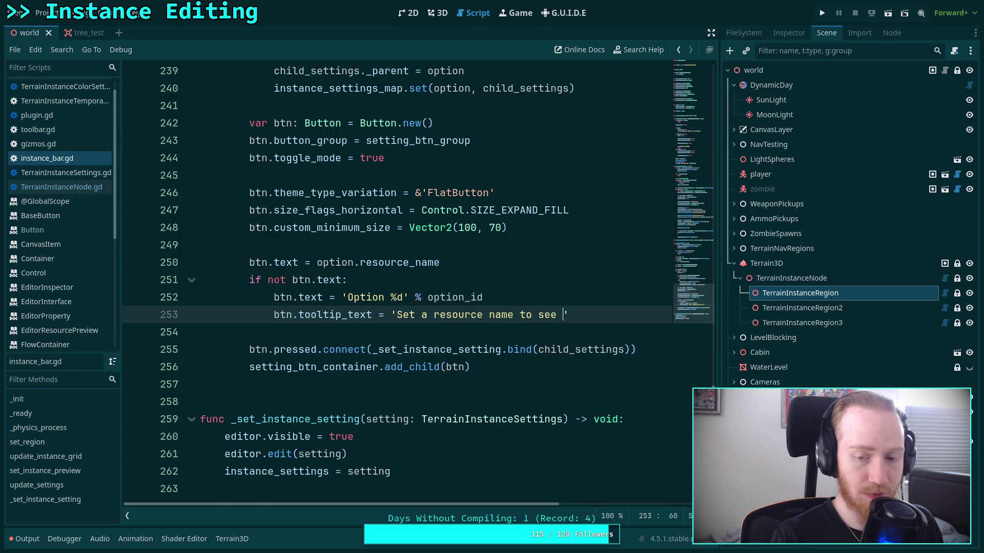
{"action": "type", "text": "it "}
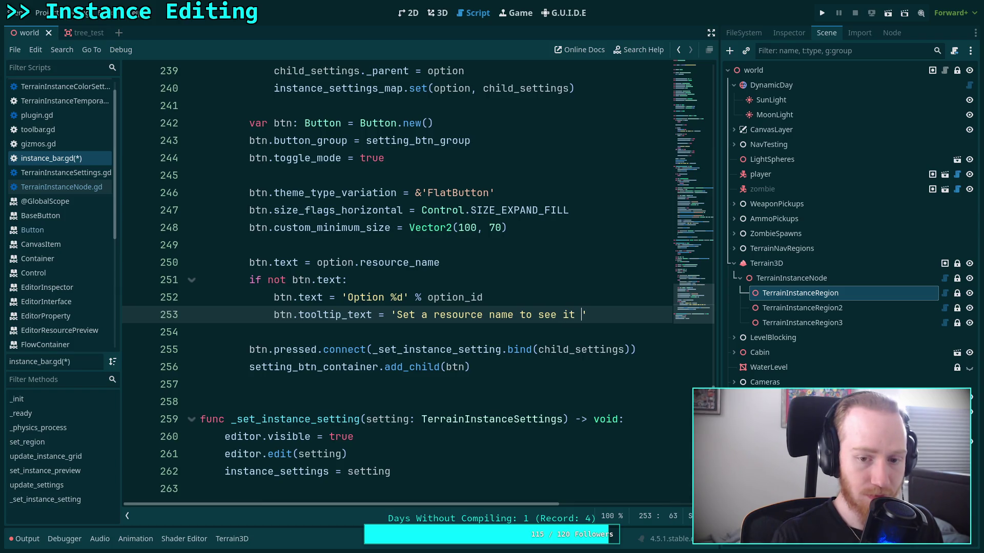
{"action": "type", "text": "here "}
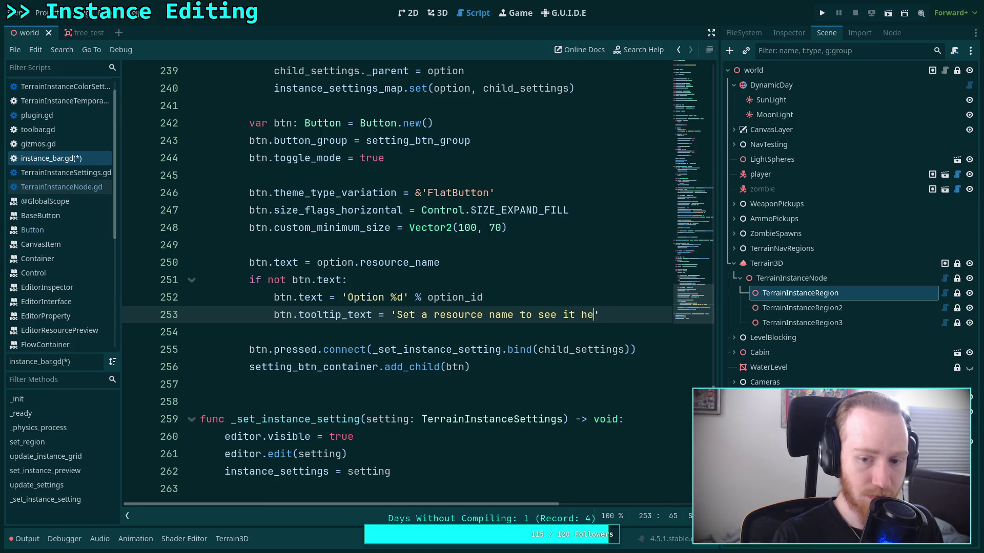
{"action": "type", "text": "i"}
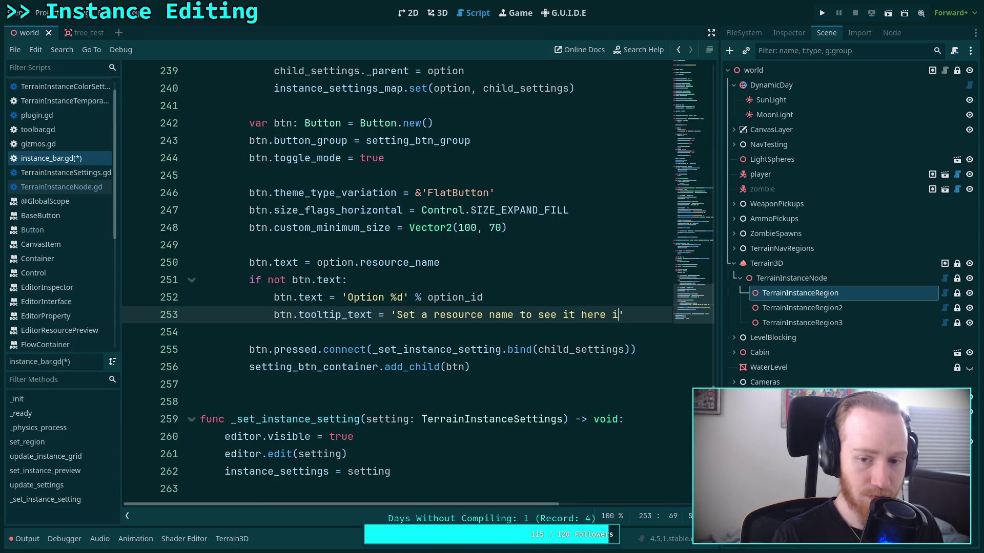
{"action": "key", "text": "BackSpace"}
{"action": "key", "text": "BackSpace"}
{"action": "key", "text": "BackSpace"}
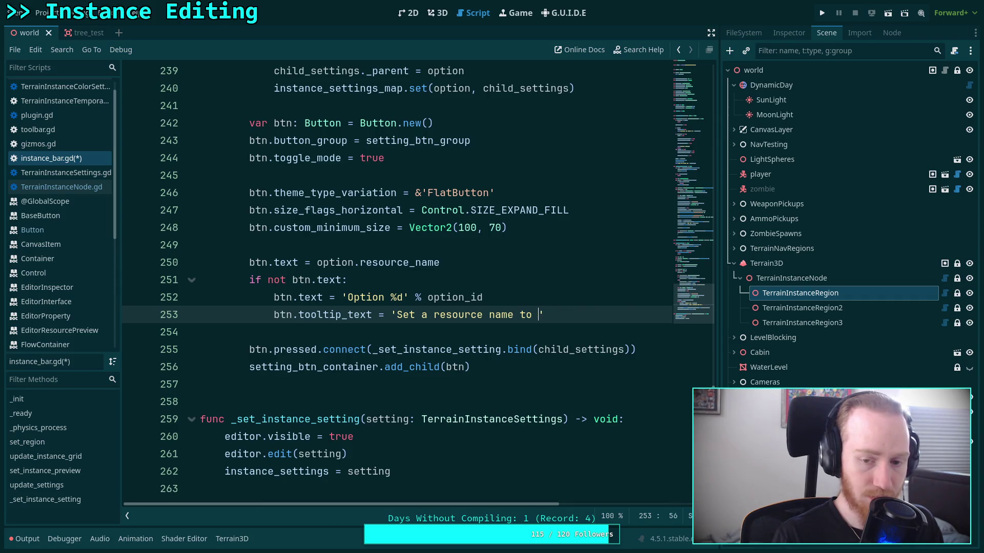
{"action": "type", "text": "displa"}
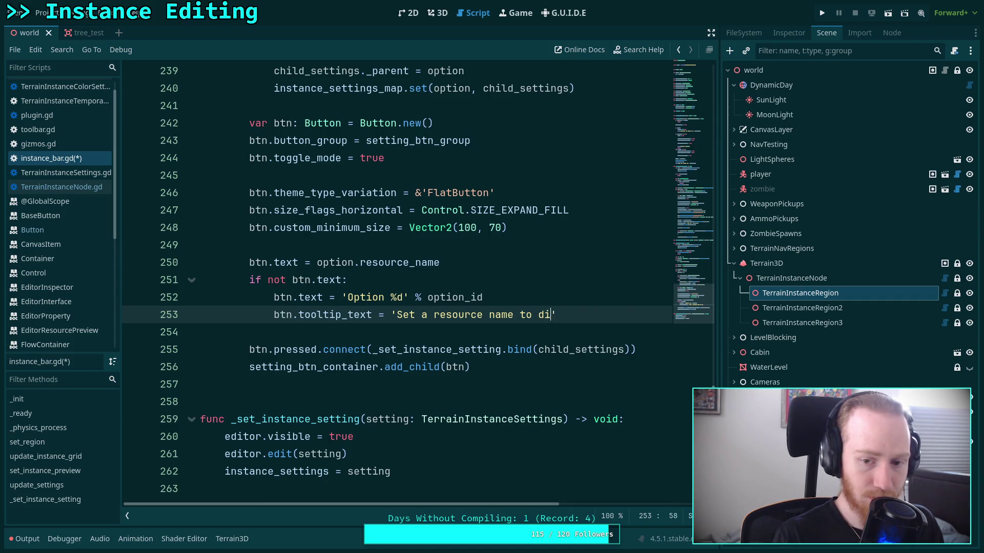
{"action": "type", "text": "y here"}
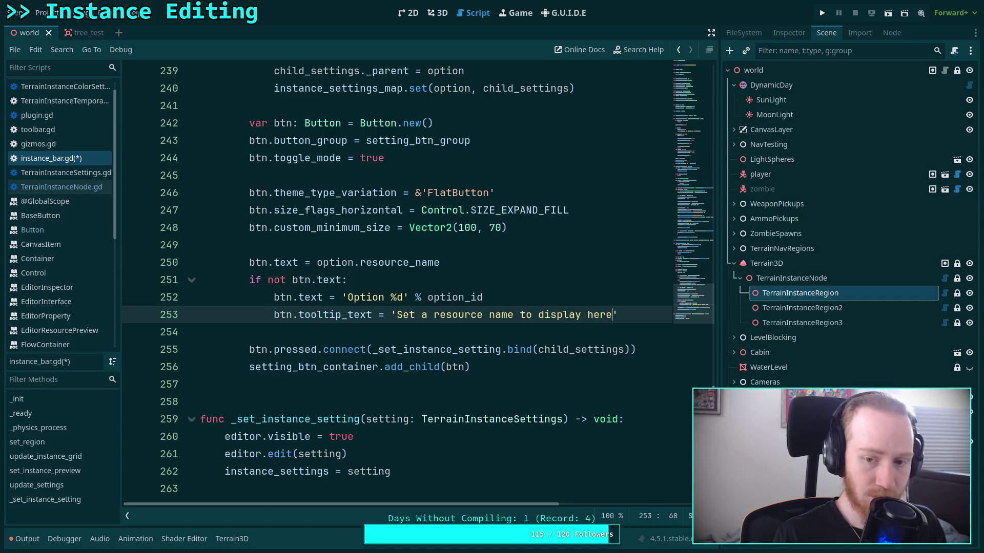
{"action": "type", "text": "."}
{"action": "key", "text": "ctrl+s"}
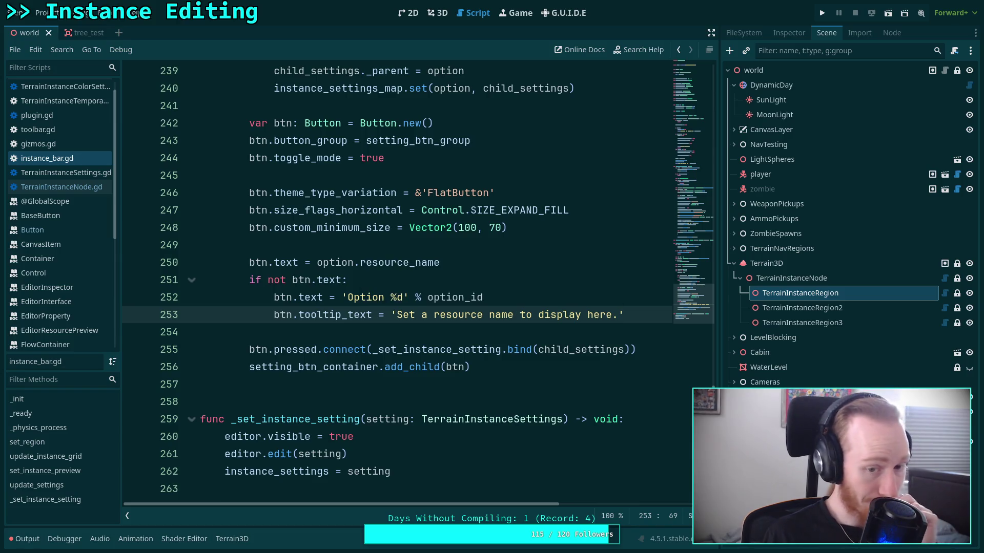
{"action": "scroll", "coordinate": [481, 353], "scroll_direction": "up", "scroll_amount": 2}
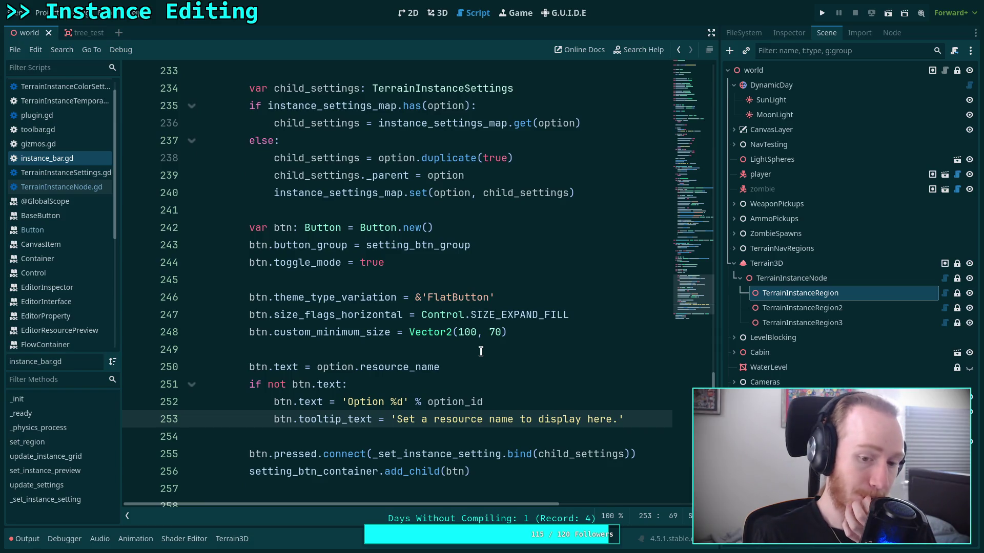
{"action": "scroll", "coordinate": [481, 351], "scroll_direction": "up", "scroll_amount": 15}
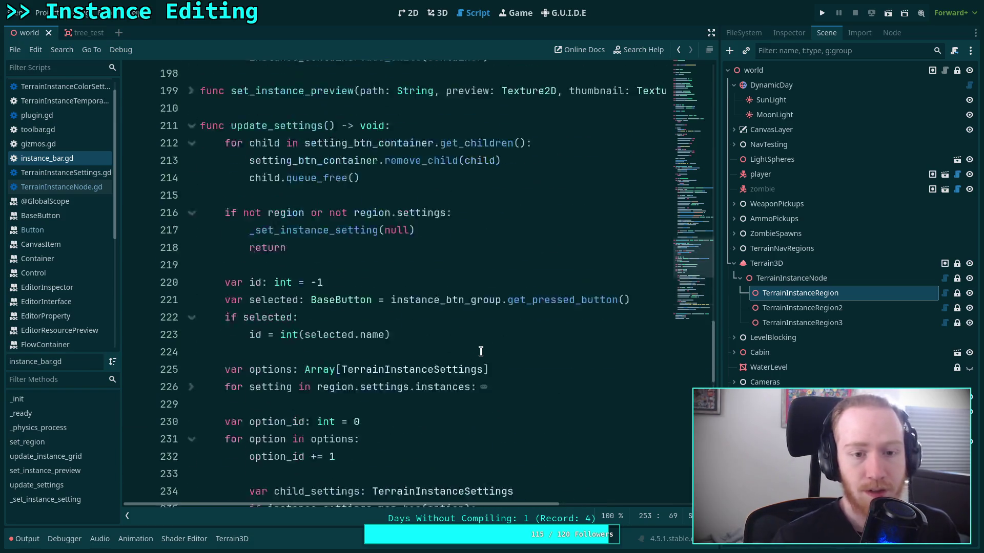
{"action": "scroll", "coordinate": [481, 352], "scroll_direction": "up", "scroll_amount": 4}
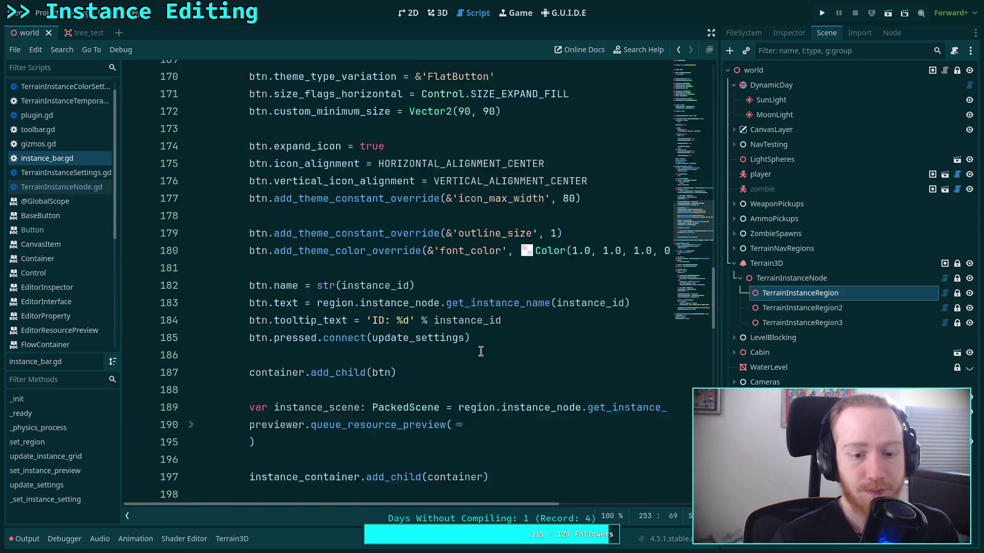
{"action": "scroll", "coordinate": [481, 352], "scroll_direction": "down", "scroll_amount": 5}
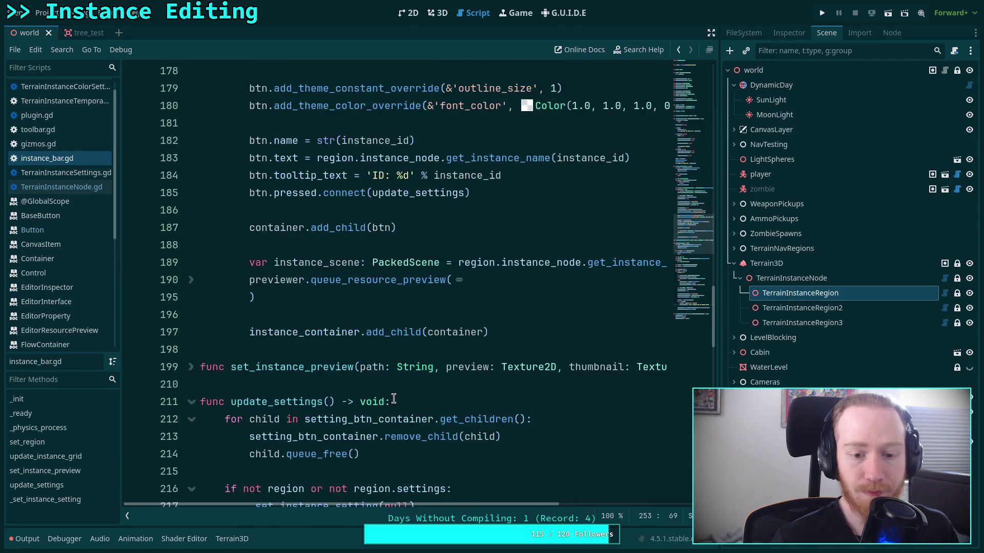
{"action": "double_click", "coordinate": [412, 193]}
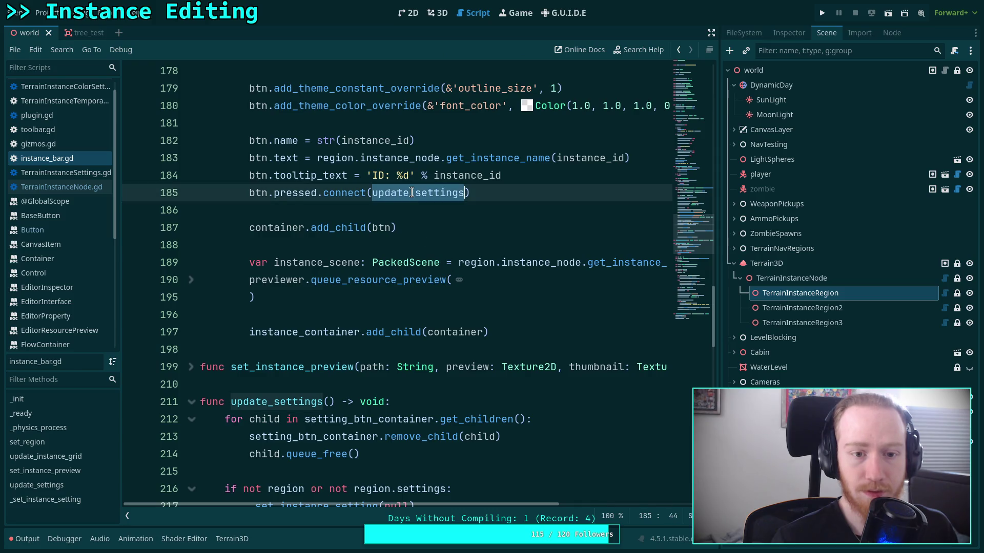
{"action": "scroll", "coordinate": [412, 215], "scroll_direction": "down", "scroll_amount": 3}
{"action": "scroll", "coordinate": [382, 263], "scroll_direction": "down", "scroll_amount": 1}
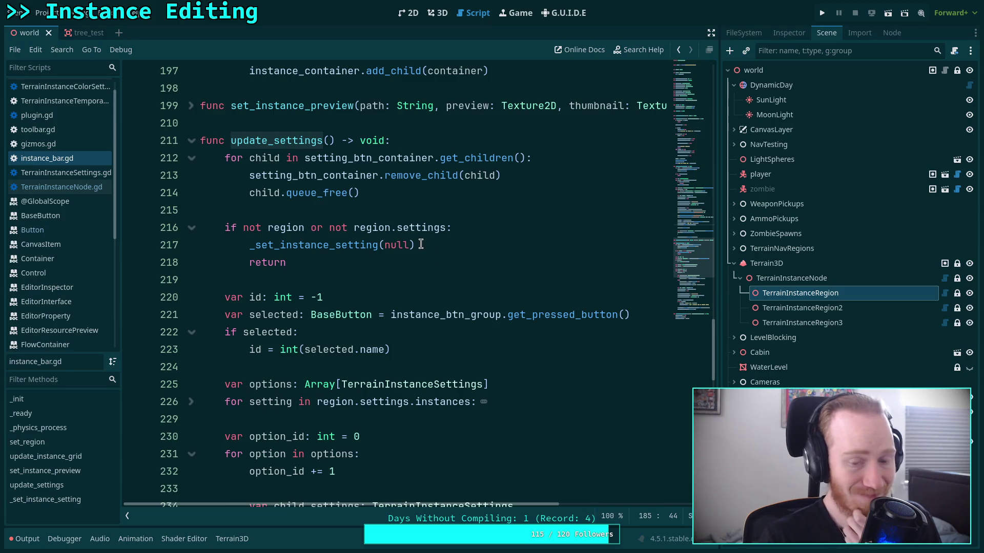
{"action": "double_click", "coordinate": [366, 245]}
{"action": "scroll", "coordinate": [470, 255], "scroll_direction": "down", "scroll_amount": 2}
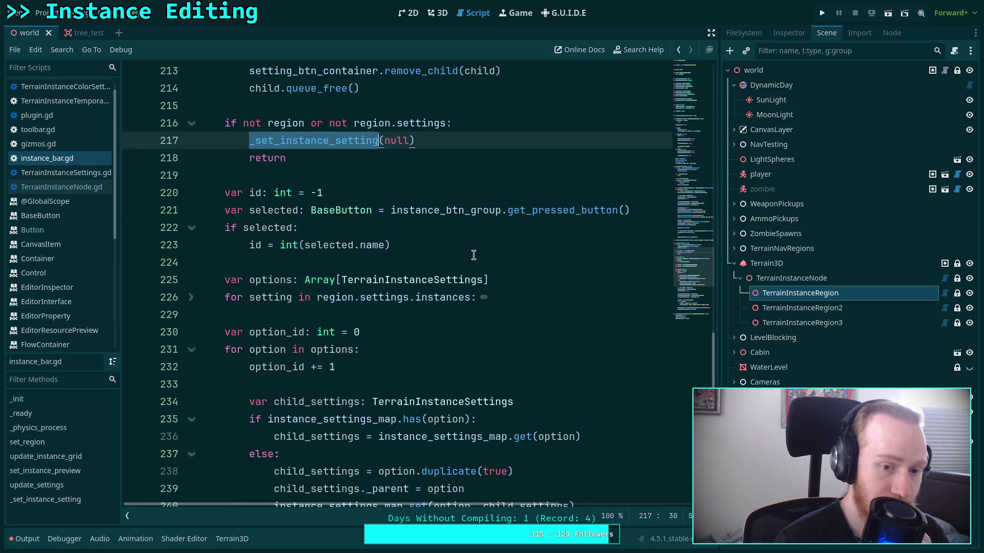
{"action": "scroll", "coordinate": [473, 255], "scroll_direction": "down", "scroll_amount": 1}
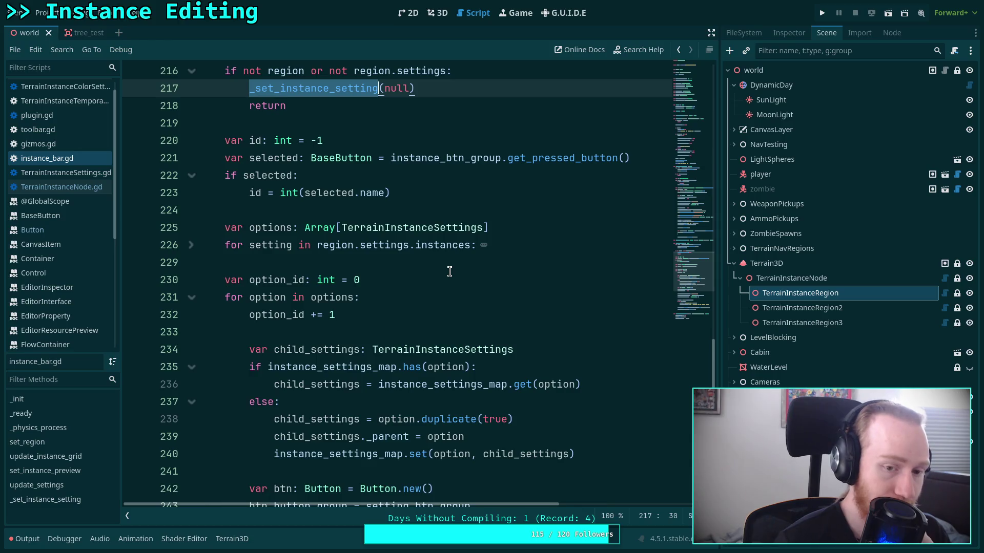
{"action": "scroll", "coordinate": [449, 271], "scroll_direction": "up", "scroll_amount": 2}
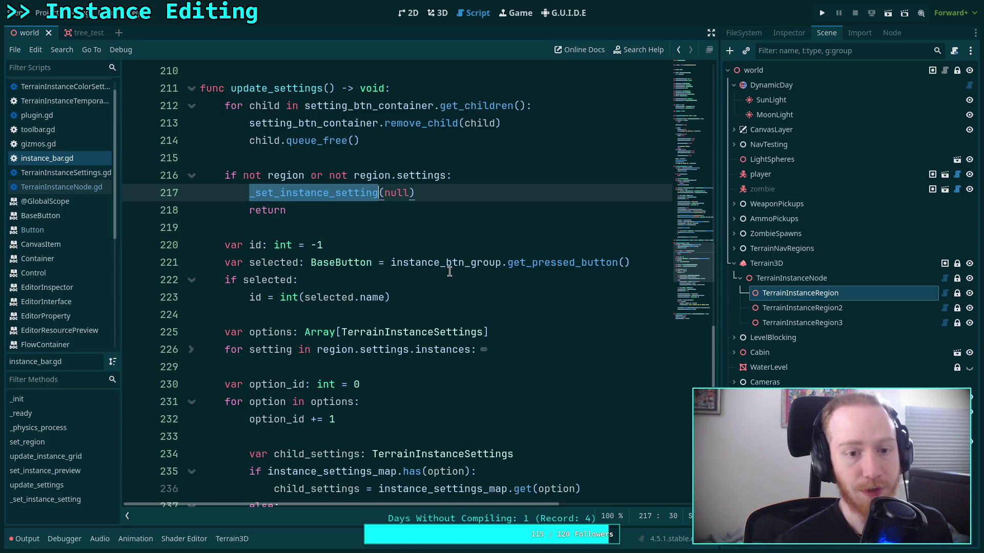
Move _set_instance_setting(null) above the 'if not region' check at function level, followed by a blank line.
{"action": "key", "text": "alt+Up"}
{"action": "key", "text": "shift+Tab"}
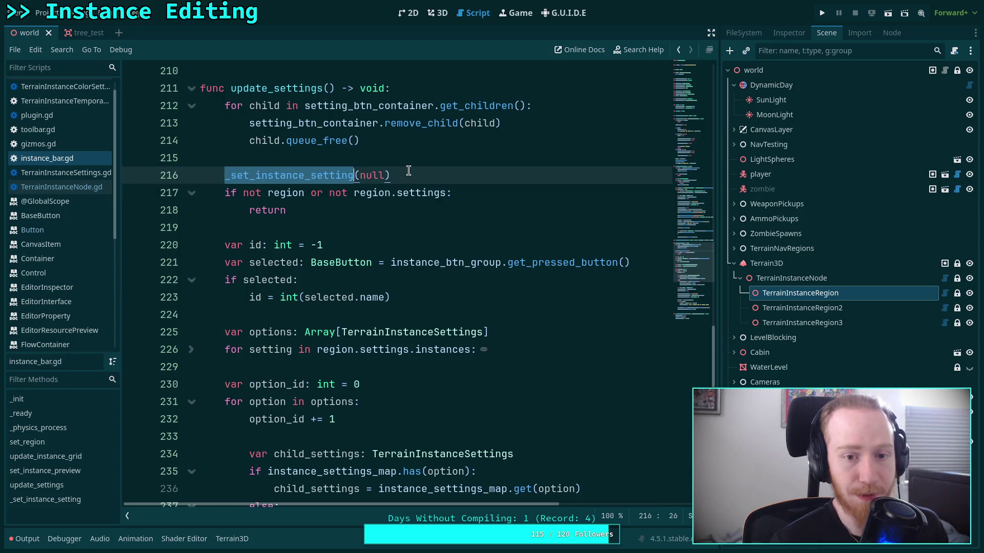
{"action": "left_click", "coordinate": [409, 172]}
{"action": "key", "text": "Return"}
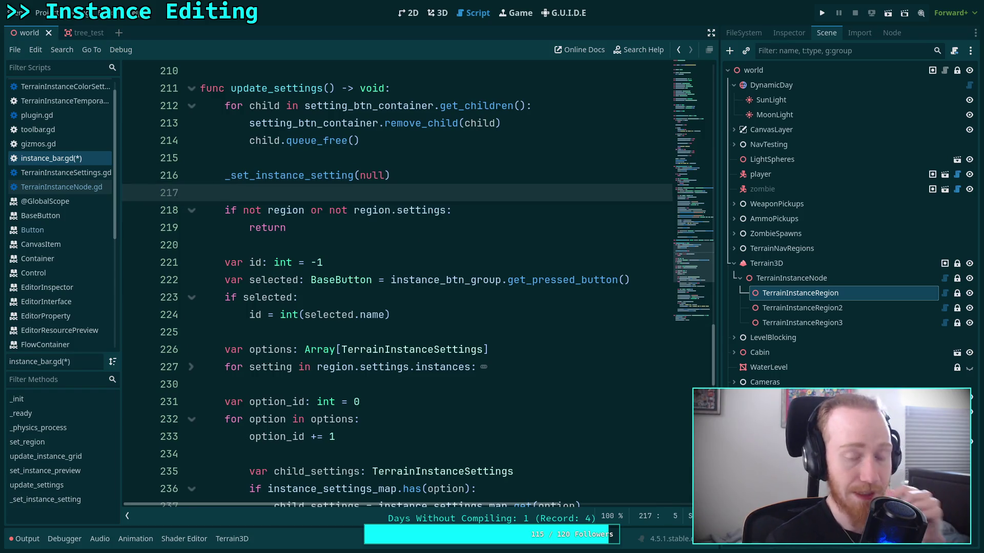
Review the rest of update_settings, leaving the caret at the end of line 224.
{"action": "left_click", "coordinate": [360, 246]}
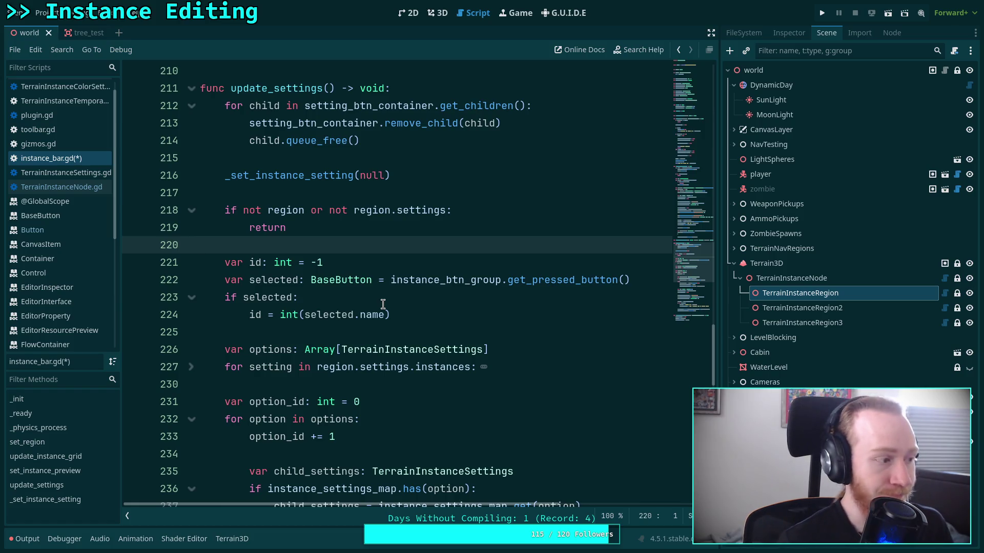
{"action": "left_click", "coordinate": [285, 336]}
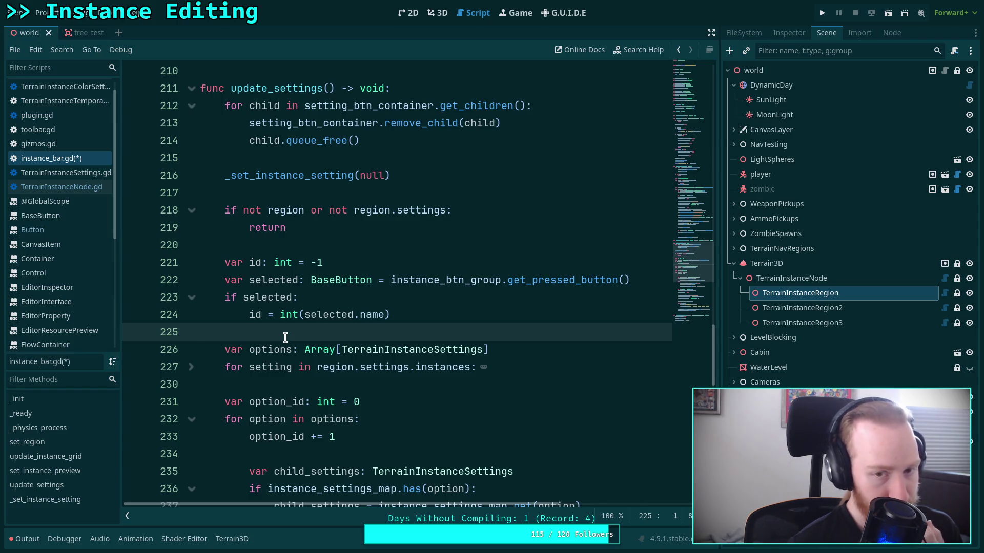
{"action": "scroll", "coordinate": [287, 333], "scroll_direction": "up", "scroll_amount": 3}
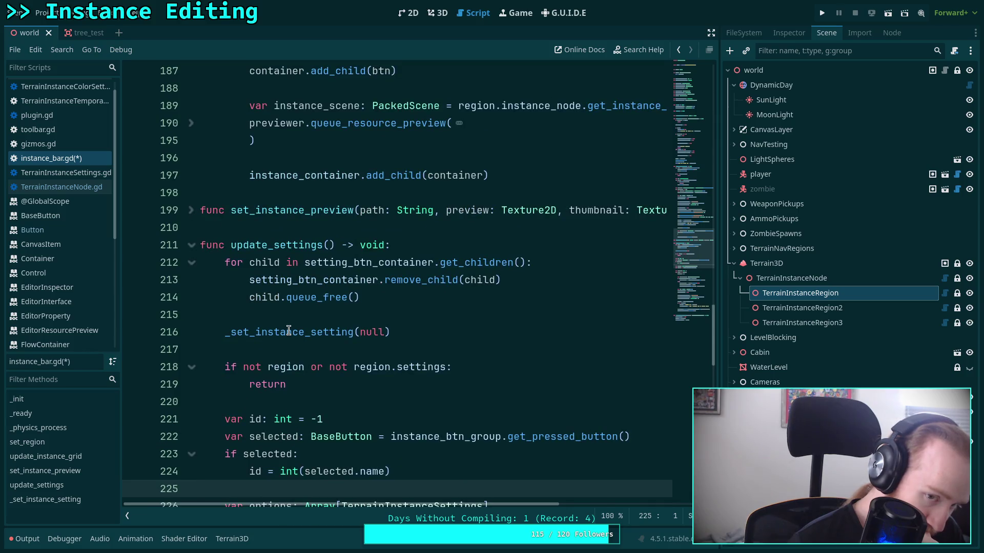
{"action": "scroll", "coordinate": [288, 330], "scroll_direction": "down", "scroll_amount": 2}
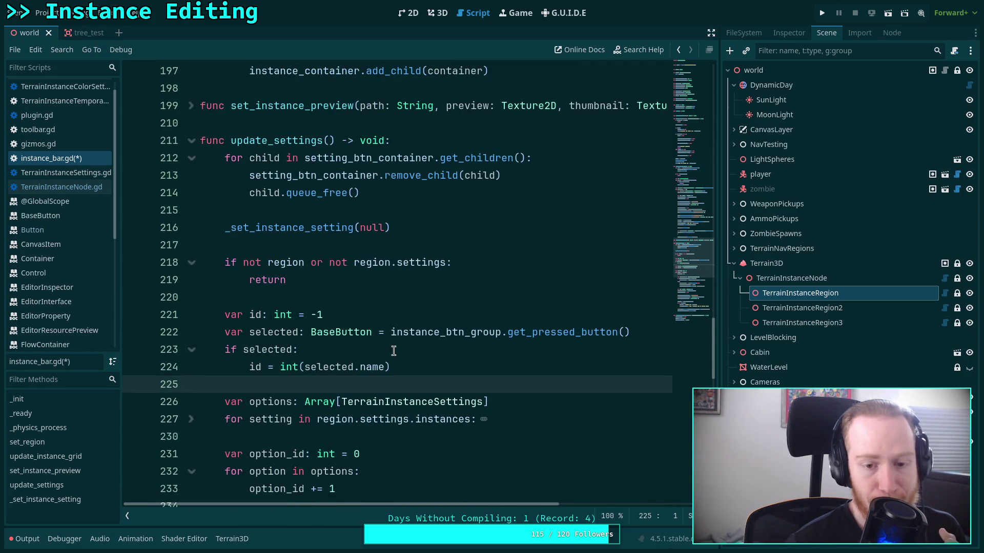
{"action": "left_click", "coordinate": [429, 366]}
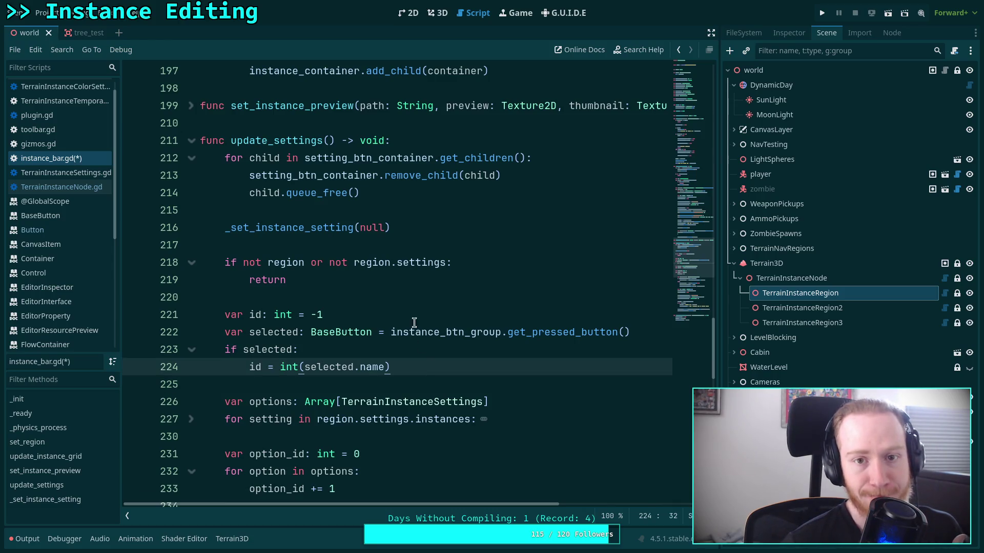
{"action": "left_click", "coordinate": [439, 13]}
{"action": "left_click", "coordinate": [159, 396]}
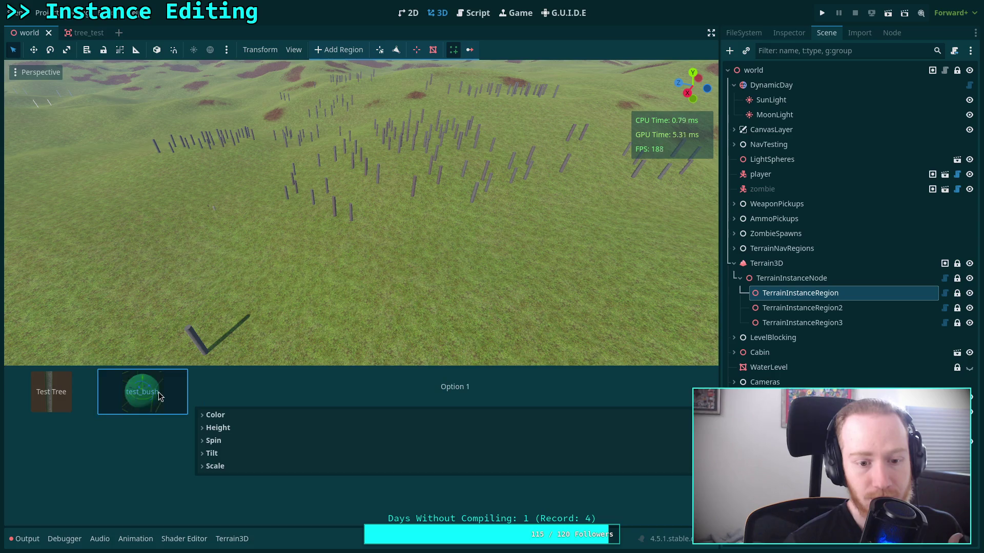
{"action": "left_click", "coordinate": [241, 417]}
{"action": "left_click", "coordinate": [213, 456]}
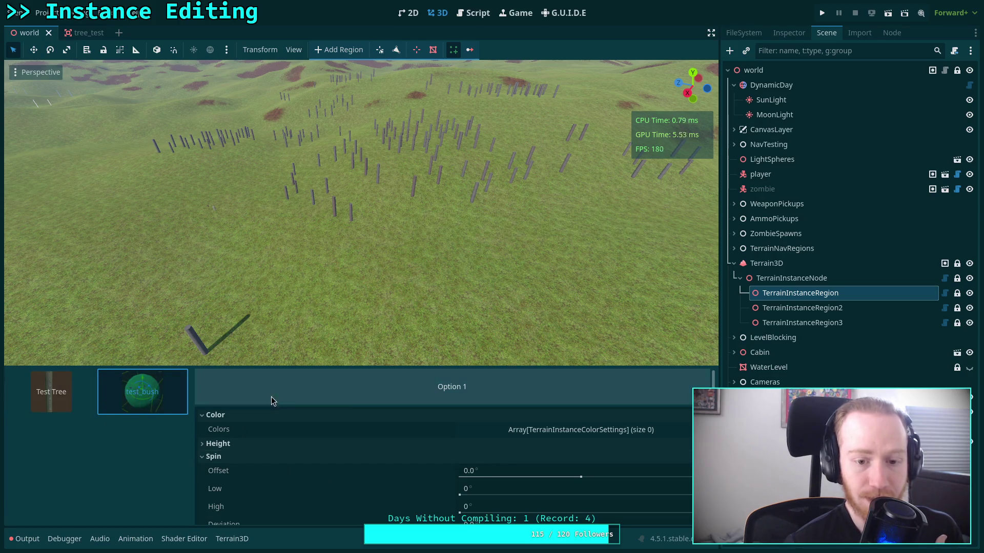
{"action": "left_click", "coordinate": [347, 399]}
{"action": "left_click", "coordinate": [77, 402]}
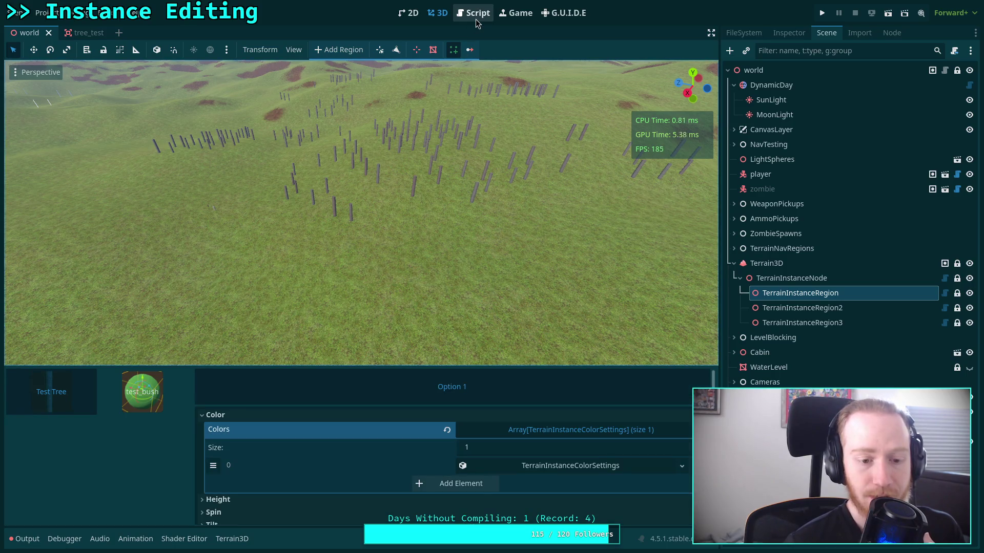
{"action": "left_click", "coordinate": [142, 391]}
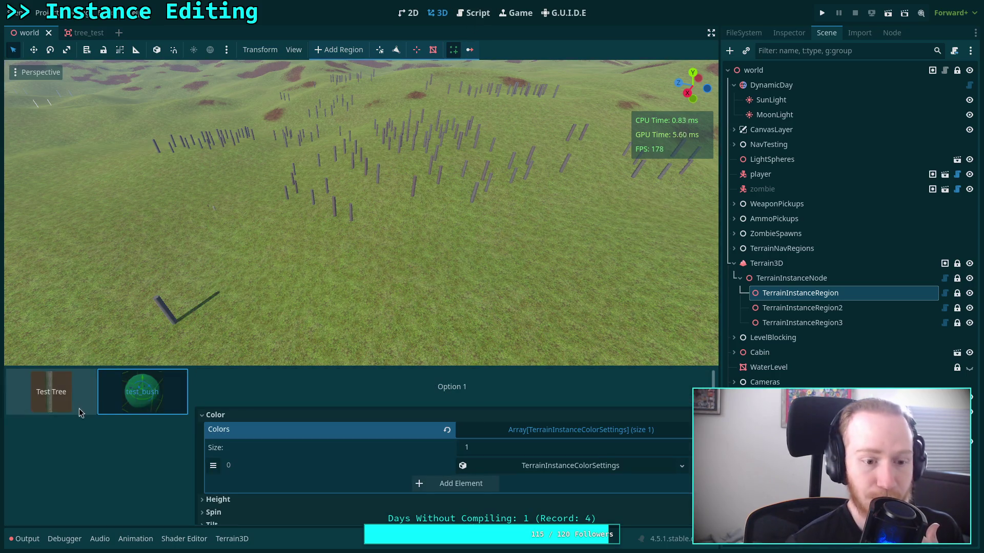
{"action": "left_click", "coordinate": [472, 13]}
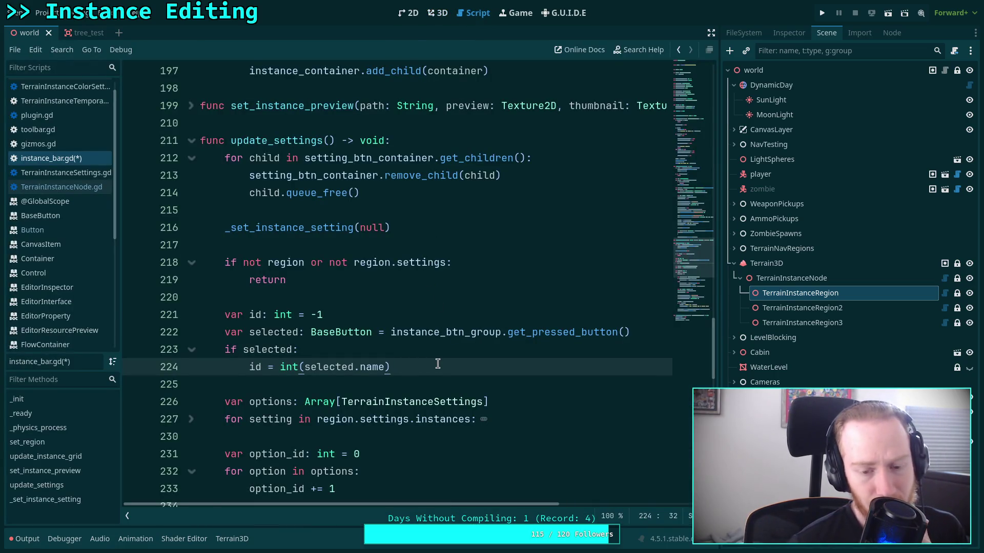
Place the caret at the end of the setting_btn_container.add_child(btn) line 257.
{"action": "scroll", "coordinate": [435, 361], "scroll_direction": "down", "scroll_amount": 7}
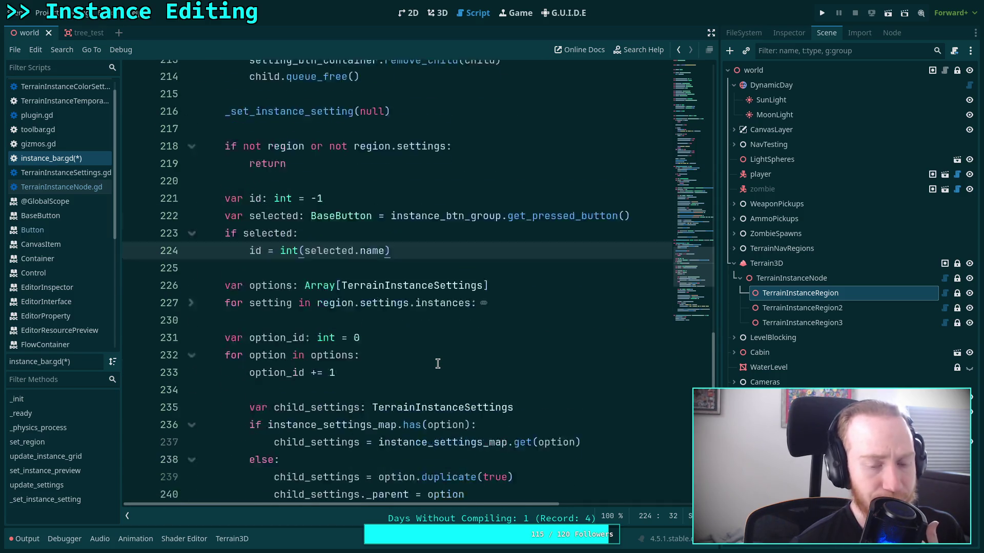
{"action": "scroll", "coordinate": [431, 359], "scroll_direction": "down", "scroll_amount": 4}
{"action": "scroll", "coordinate": [418, 341], "scroll_direction": "down", "scroll_amount": 2}
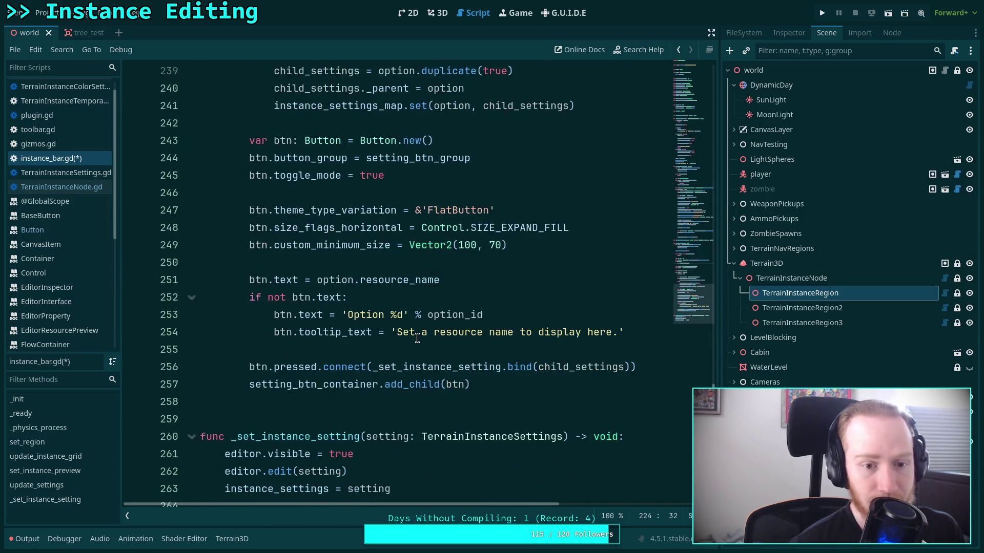
{"action": "left_click", "coordinate": [509, 383]}
{"action": "scroll", "coordinate": [510, 379], "scroll_direction": "up", "scroll_amount": 4}
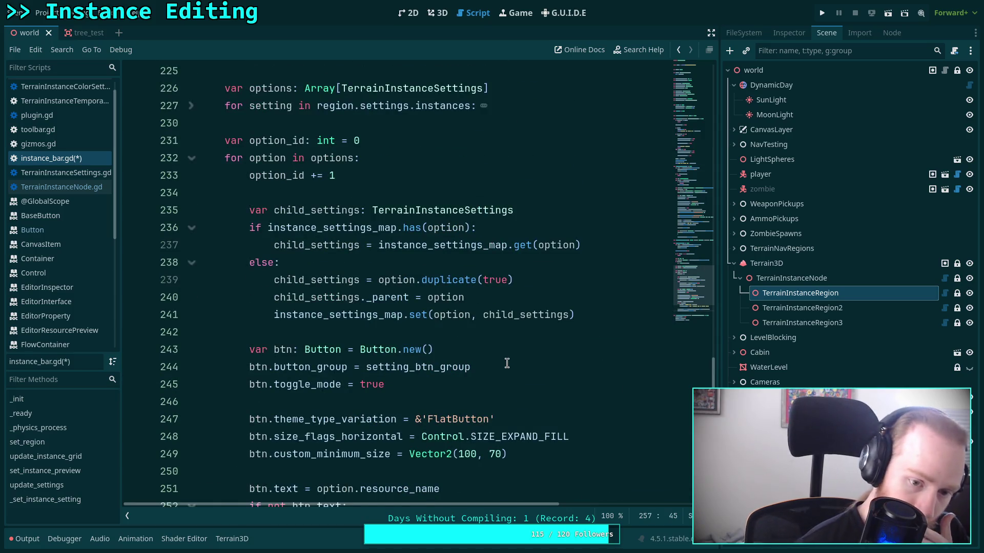
{"action": "scroll", "coordinate": [509, 372], "scroll_direction": "down", "scroll_amount": 1}
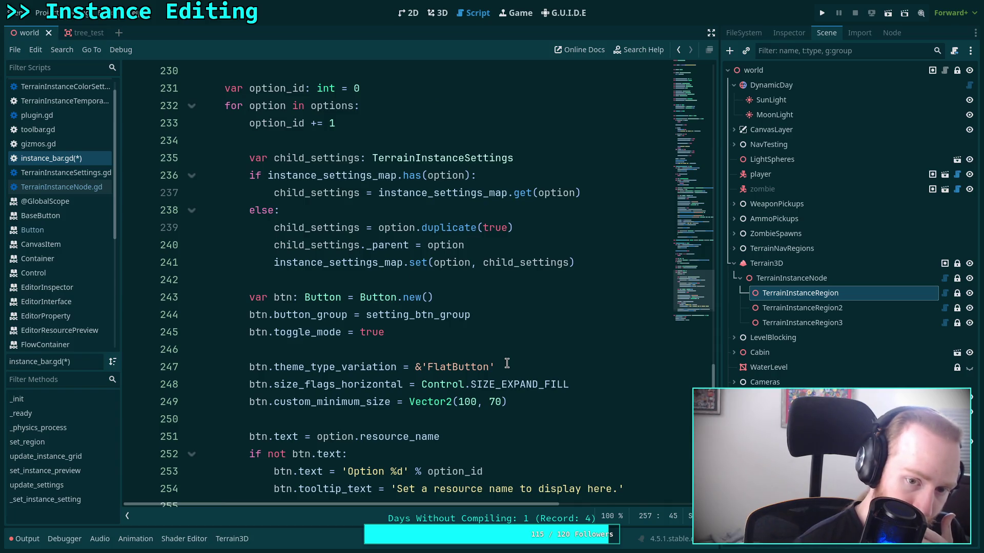
{"action": "scroll", "coordinate": [507, 363], "scroll_direction": "down", "scroll_amount": 1}
{"action": "scroll", "coordinate": [506, 363], "scroll_direction": "down", "scroll_amount": 1}
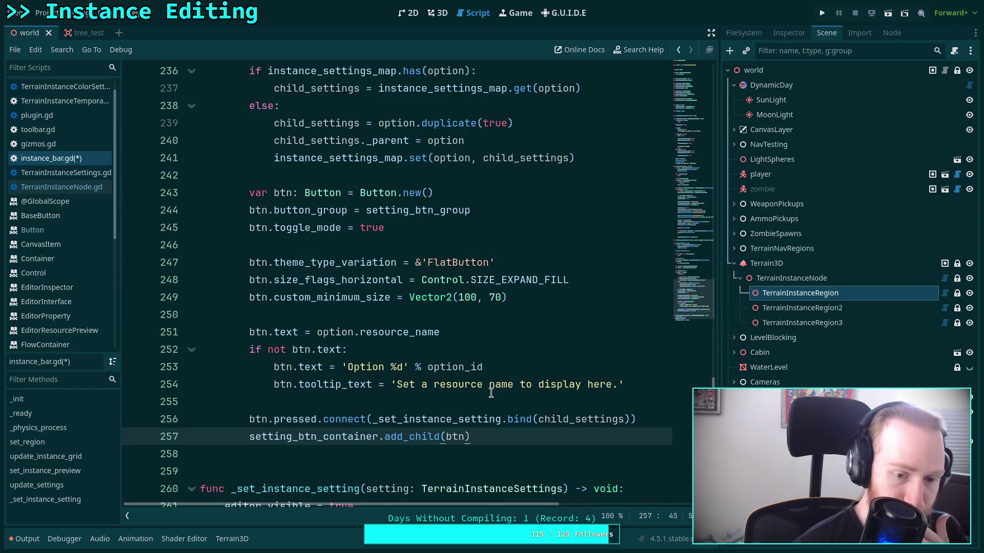
{"action": "mouse_move", "coordinate": [534, 419]}
Add an 'if option_id == 1:' block below it and begin typing btn.press inside.
{"action": "key", "text": "Return"}
{"action": "key", "text": "Return"}
{"action": "type", "text": "i"}
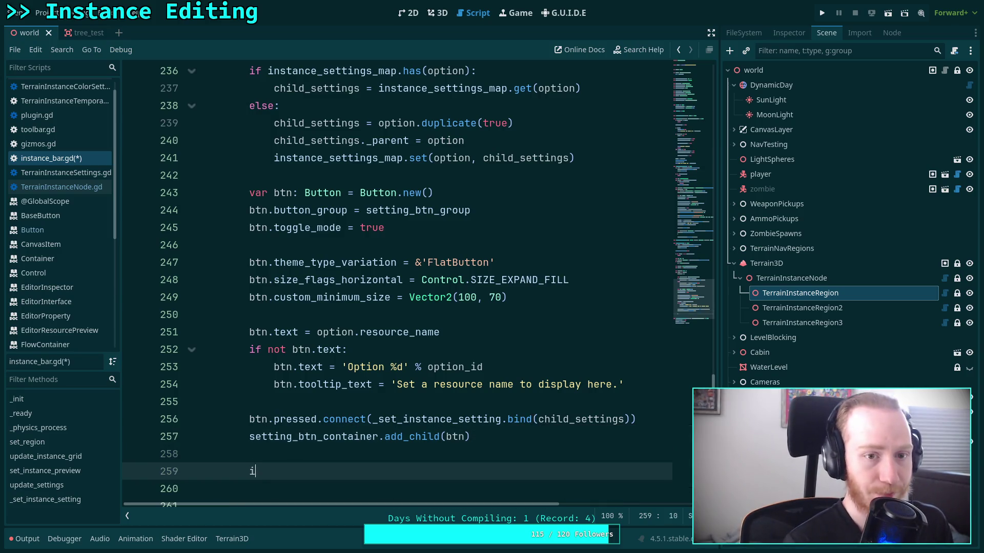
{"action": "type", "text": "f option_id"}
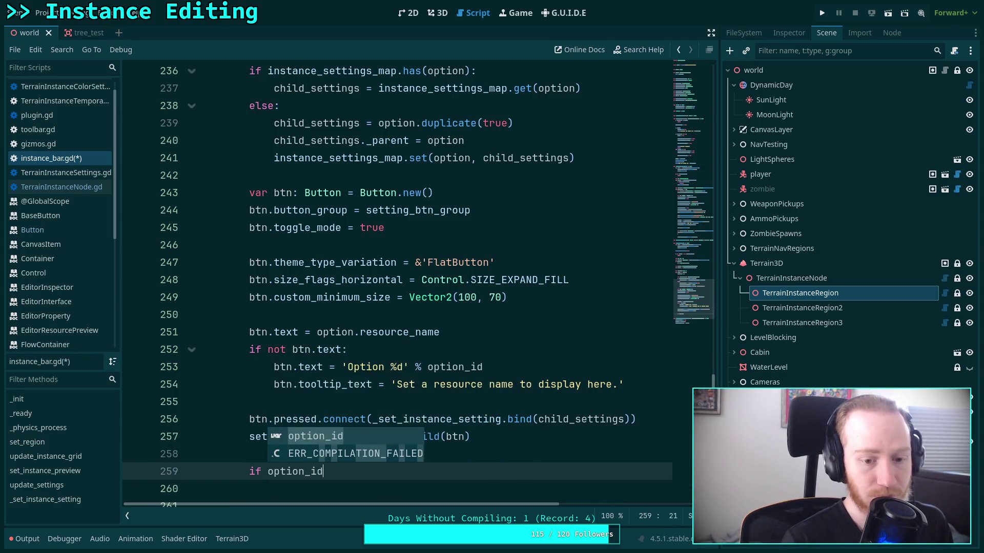
{"action": "type", "text": " == 1:"}
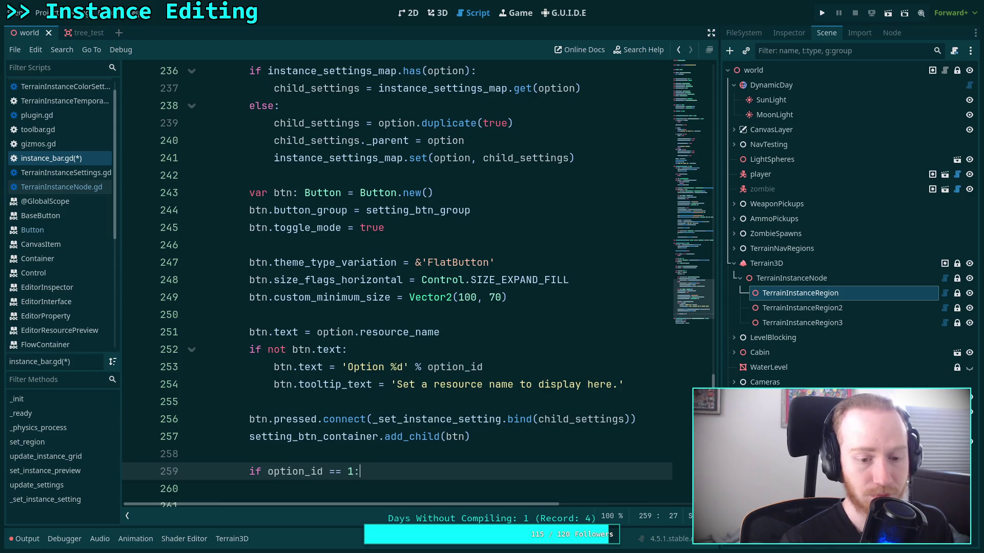
{"action": "key", "text": "Return"}
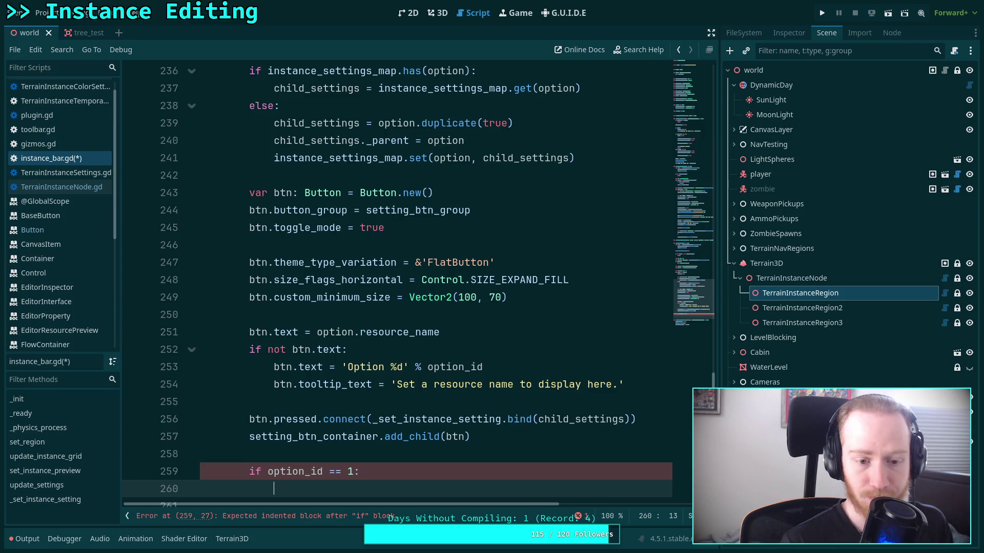
{"action": "type", "text": "btn."}
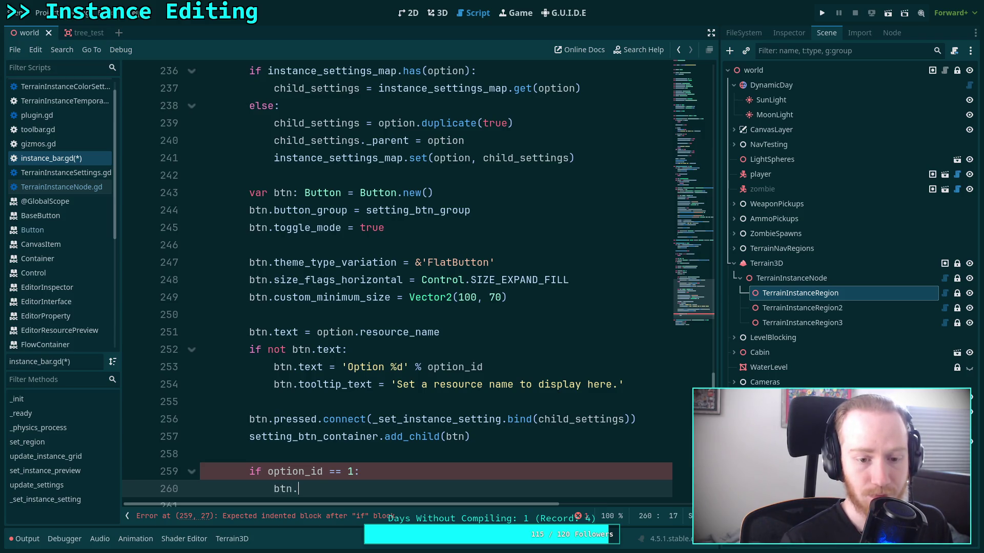
{"action": "type", "text": "press"}
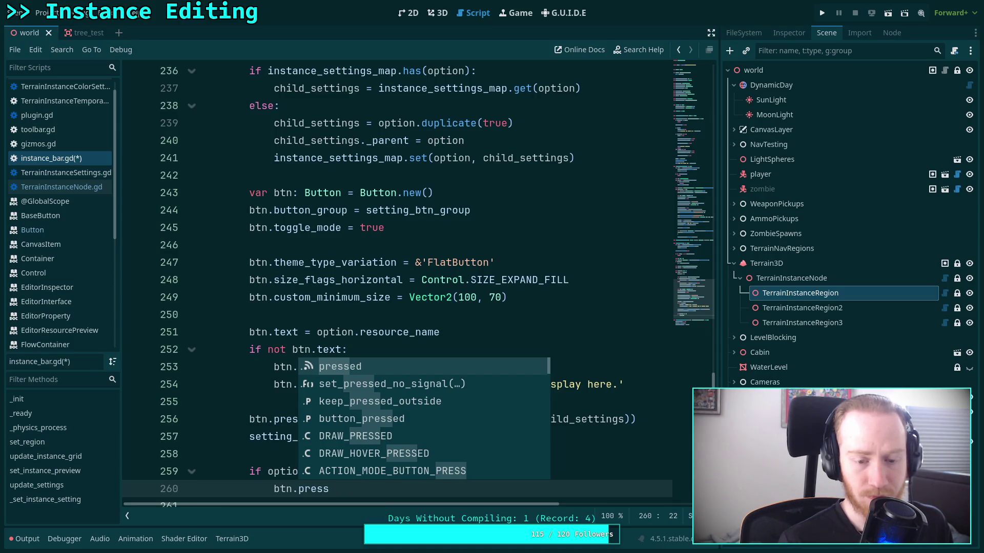
{"action": "scroll", "coordinate": [320, 392], "scroll_direction": "down", "scroll_amount": 2}
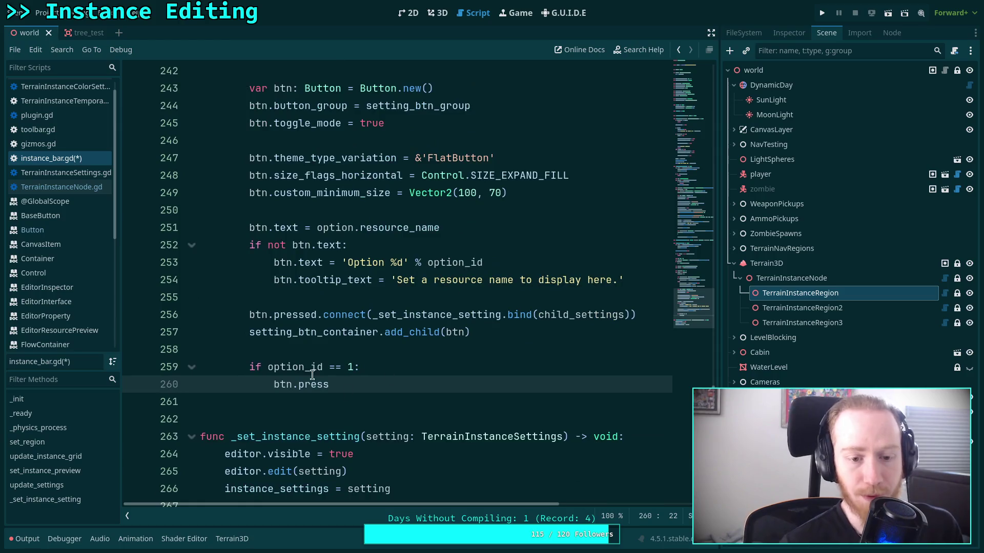
{"action": "left_click", "coordinate": [319, 393]}
{"action": "left_click", "coordinate": [299, 315]}
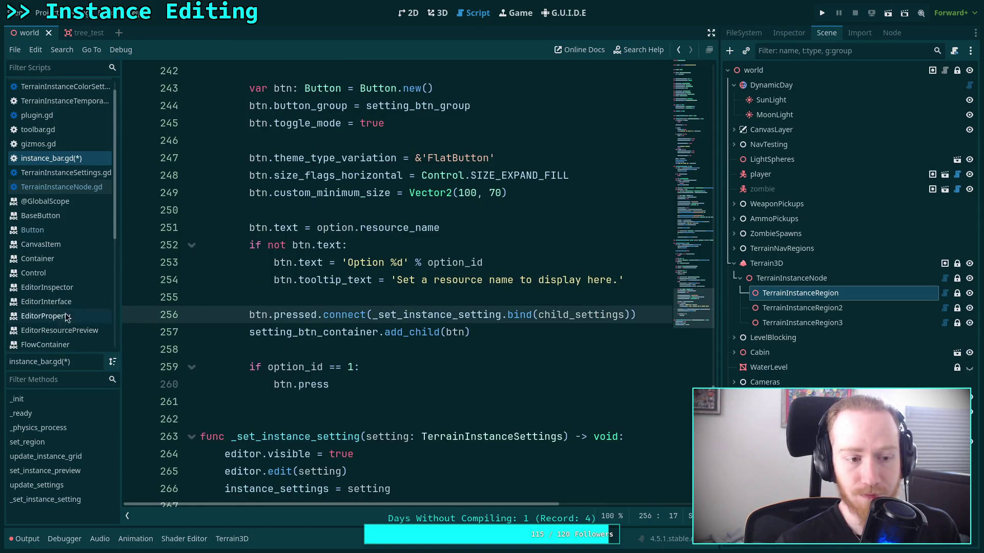
Bring up the Button class documentation from the script.
{"action": "left_click", "coordinate": [58, 228]}
{"action": "scroll", "coordinate": [318, 287], "scroll_direction": "up", "scroll_amount": 10}
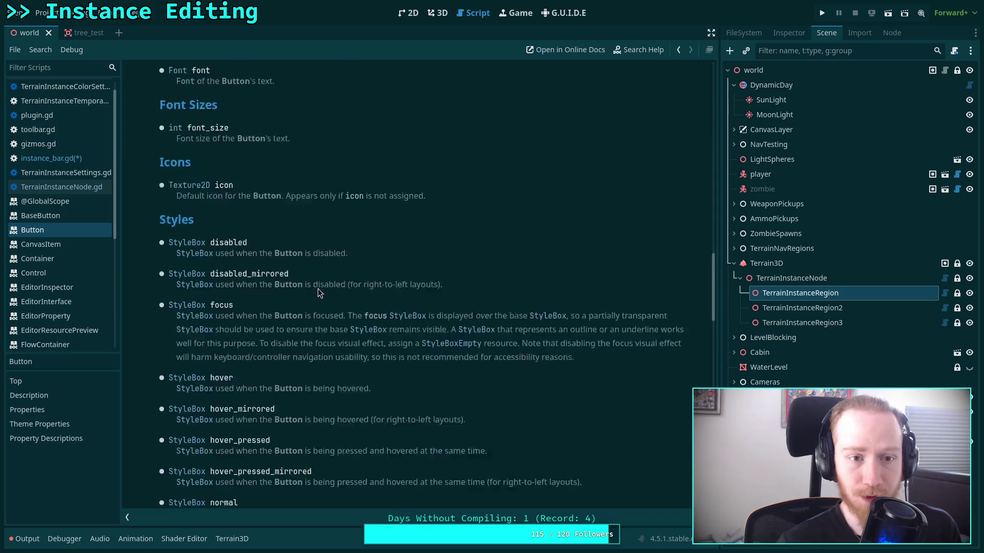
{"action": "scroll", "coordinate": [478, 308], "scroll_direction": "up", "scroll_amount": 15}
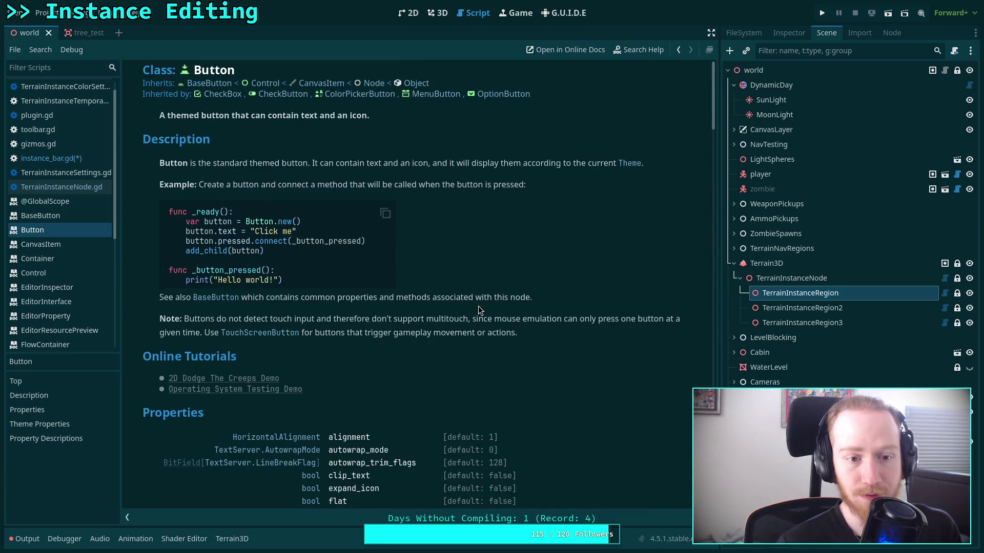
{"action": "scroll", "coordinate": [478, 307], "scroll_direction": "down", "scroll_amount": 5}
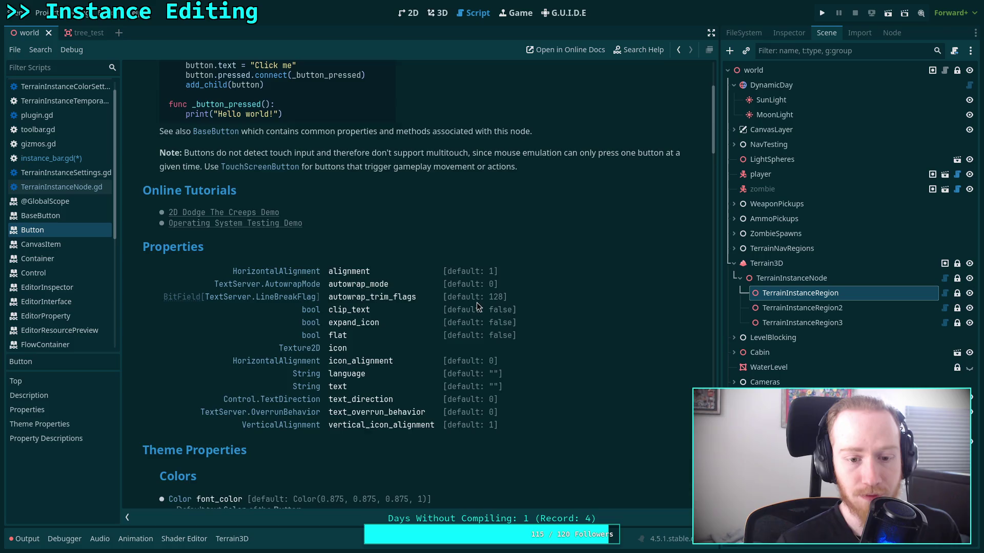
{"action": "scroll", "coordinate": [478, 307], "scroll_direction": "up", "scroll_amount": 5}
Read the BaseButton reference's properties, methods and signals, then return to instance_bar.gd.
{"action": "left_click", "coordinate": [207, 87]}
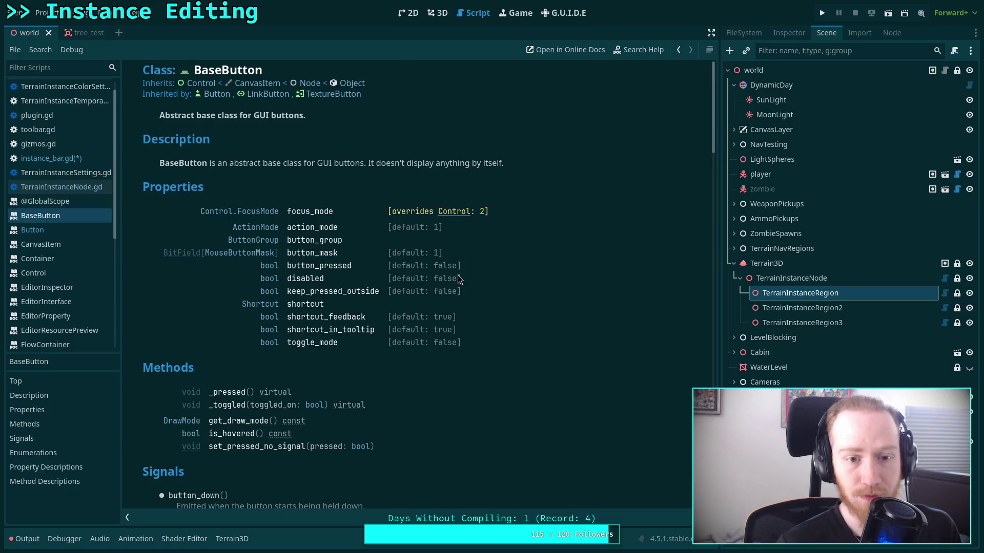
{"action": "scroll", "coordinate": [455, 309], "scroll_direction": "down", "scroll_amount": 1}
{"action": "scroll", "coordinate": [455, 313], "scroll_direction": "down", "scroll_amount": 1}
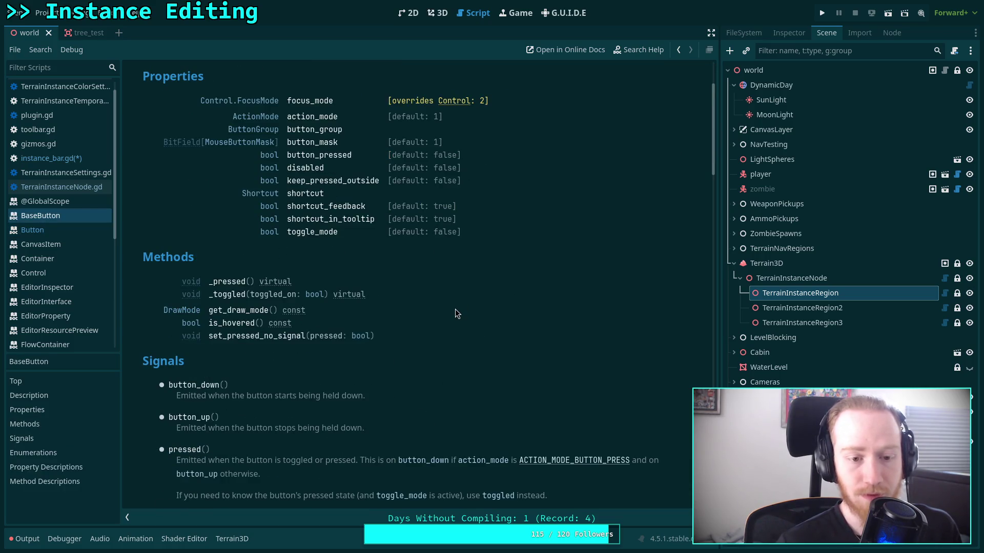
{"action": "scroll", "coordinate": [457, 313], "scroll_direction": "down", "scroll_amount": 1}
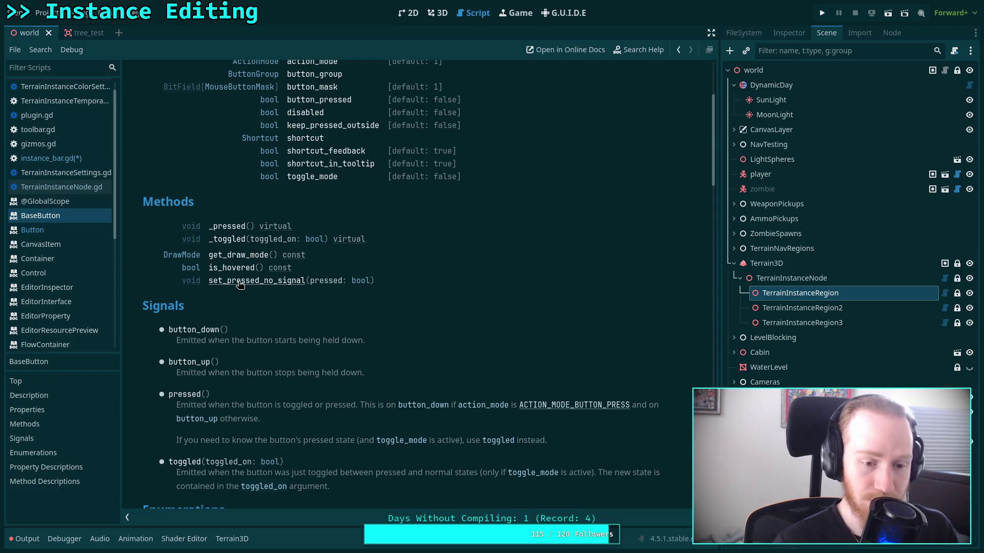
{"action": "scroll", "coordinate": [239, 284], "scroll_direction": "down", "scroll_amount": 1}
{"action": "scroll", "coordinate": [244, 281], "scroll_direction": "down", "scroll_amount": 5}
{"action": "scroll", "coordinate": [344, 288], "scroll_direction": "down", "scroll_amount": 8}
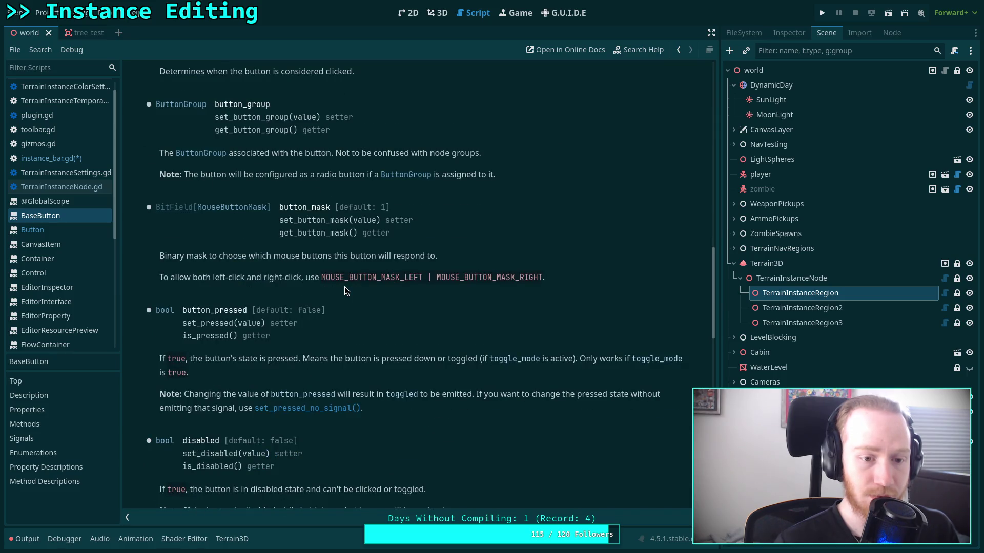
{"action": "scroll", "coordinate": [344, 288], "scroll_direction": "down", "scroll_amount": 3}
{"action": "scroll", "coordinate": [344, 288], "scroll_direction": "down", "scroll_amount": 3}
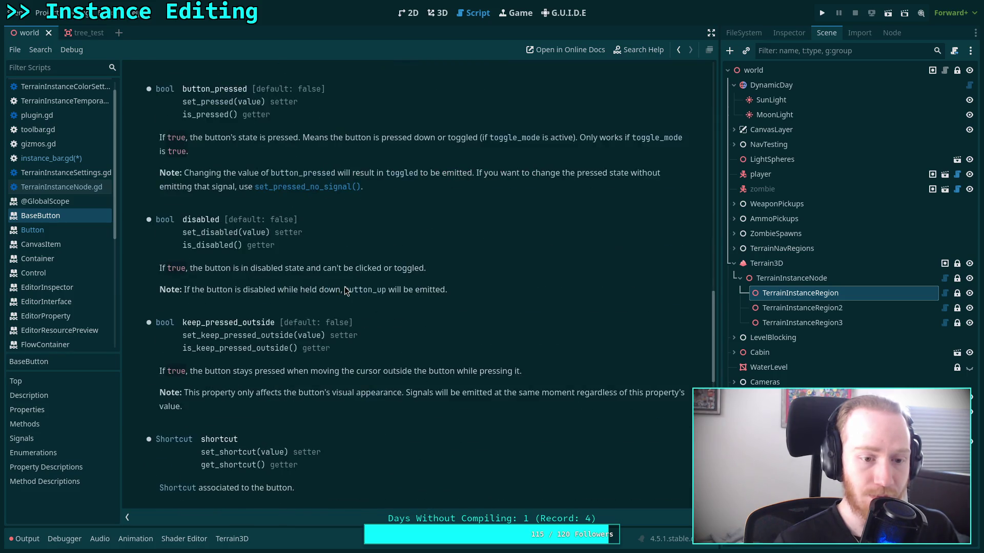
{"action": "scroll", "coordinate": [344, 290], "scroll_direction": "down", "scroll_amount": 3}
{"action": "scroll", "coordinate": [344, 290], "scroll_direction": "up", "scroll_amount": 18}
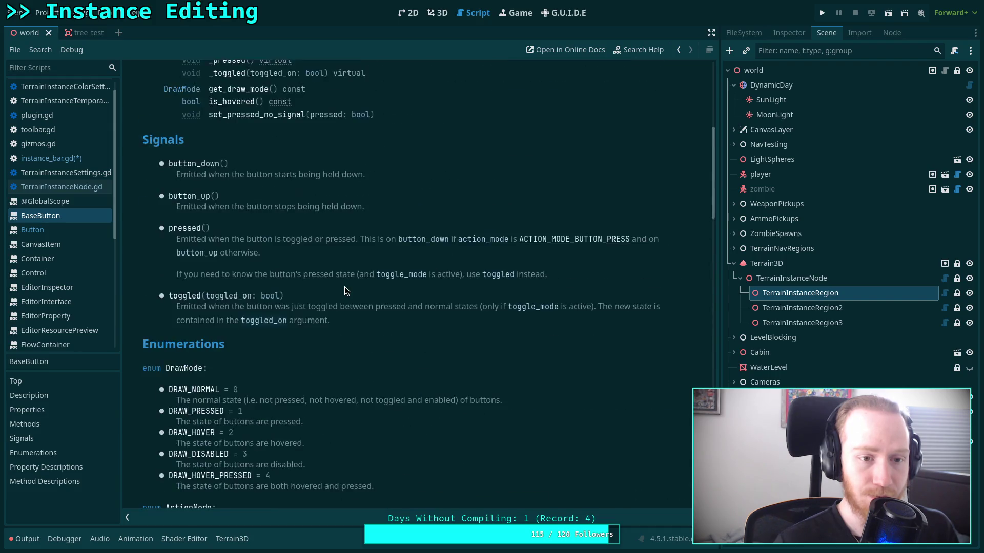
{"action": "scroll", "coordinate": [344, 291], "scroll_direction": "up", "scroll_amount": 10}
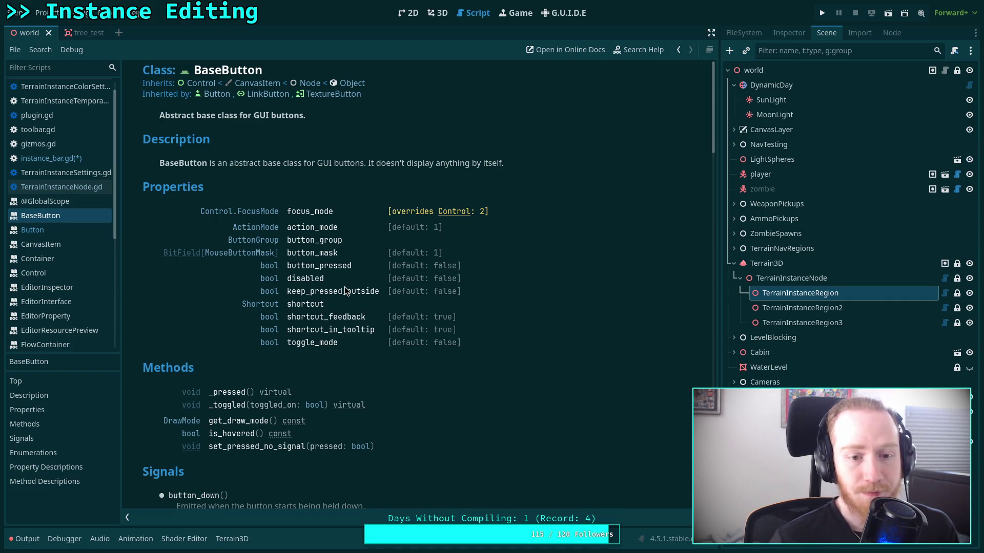
{"action": "left_click", "coordinate": [72, 159]}
Replace press on line 260 with set_pressed_no_signal(true), add btn.pressed.emit() below, and save.
{"action": "left_click", "coordinate": [367, 380]}
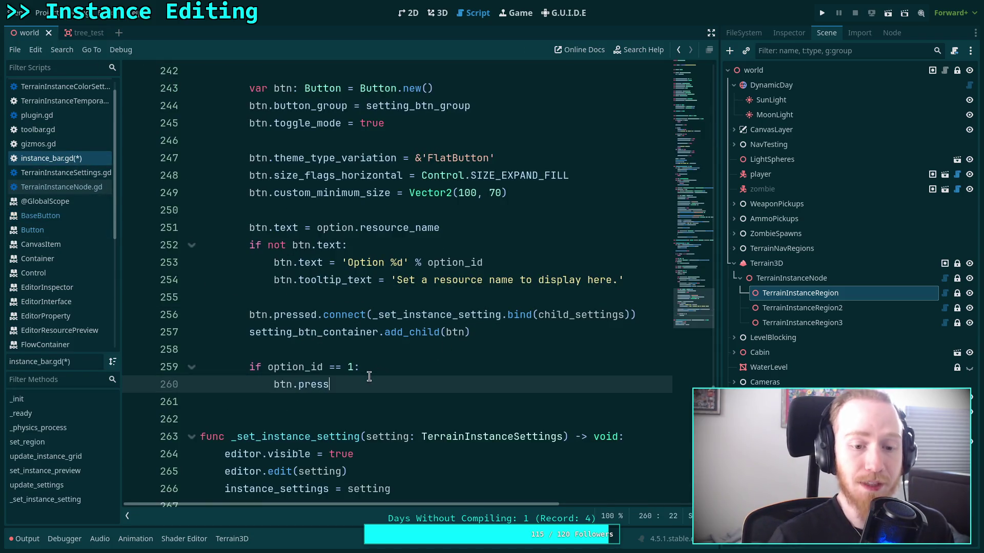
{"action": "left_click_drag", "start_coordinate": [328, 385], "coordinate": [297, 390]}
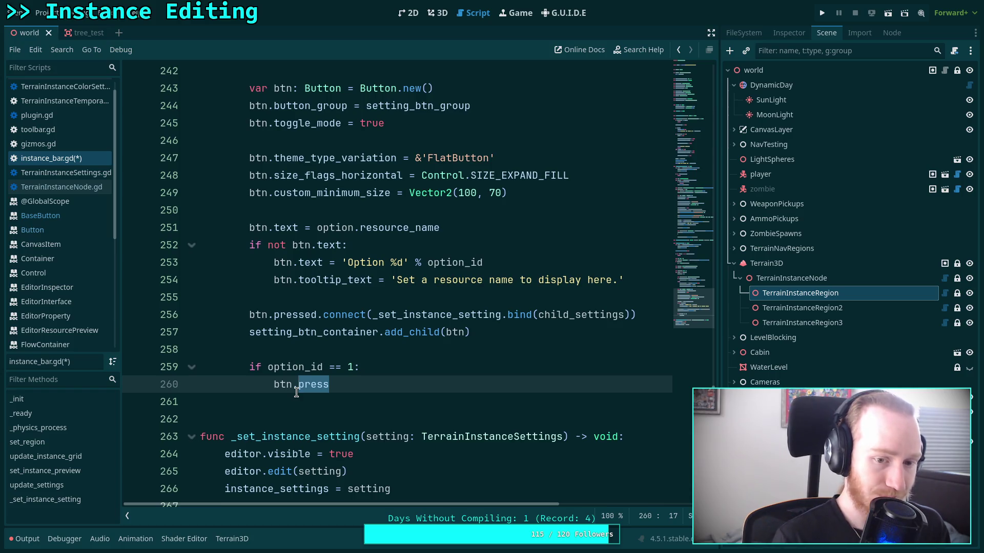
{"action": "type", "text": "set_pr"}
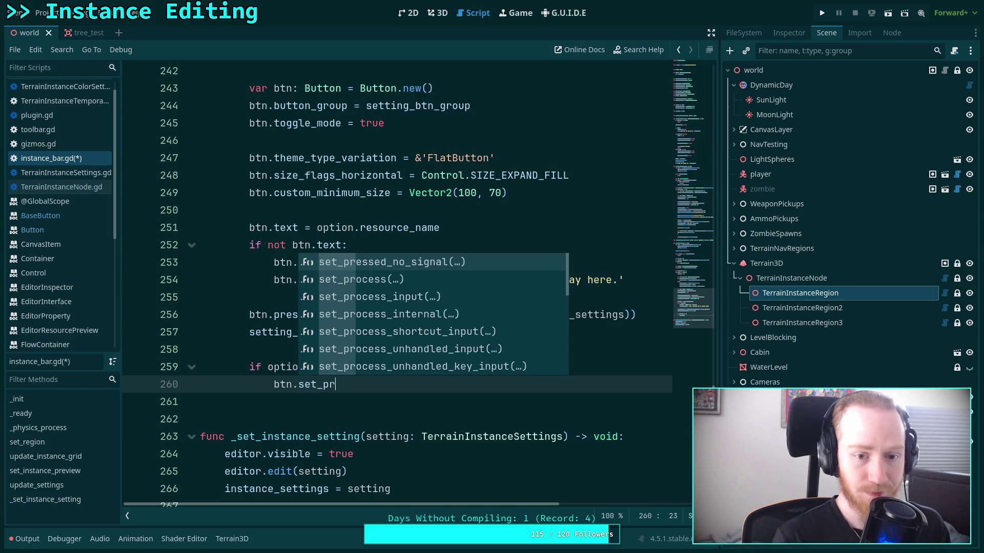
{"action": "key", "text": "Return"}
{"action": "type", "text": "true"}
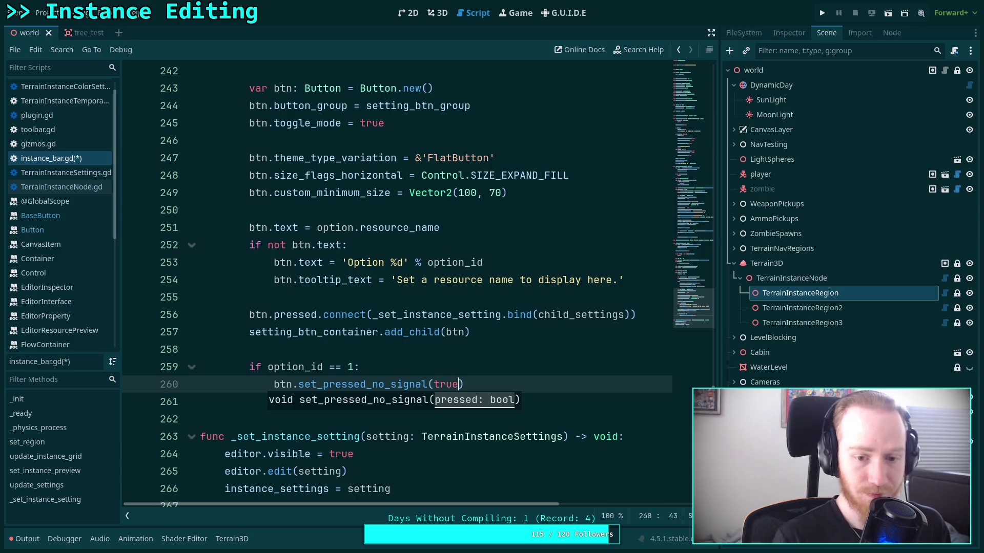
{"action": "key", "text": "Return"}
{"action": "type", "text": ".pressed.emit"}
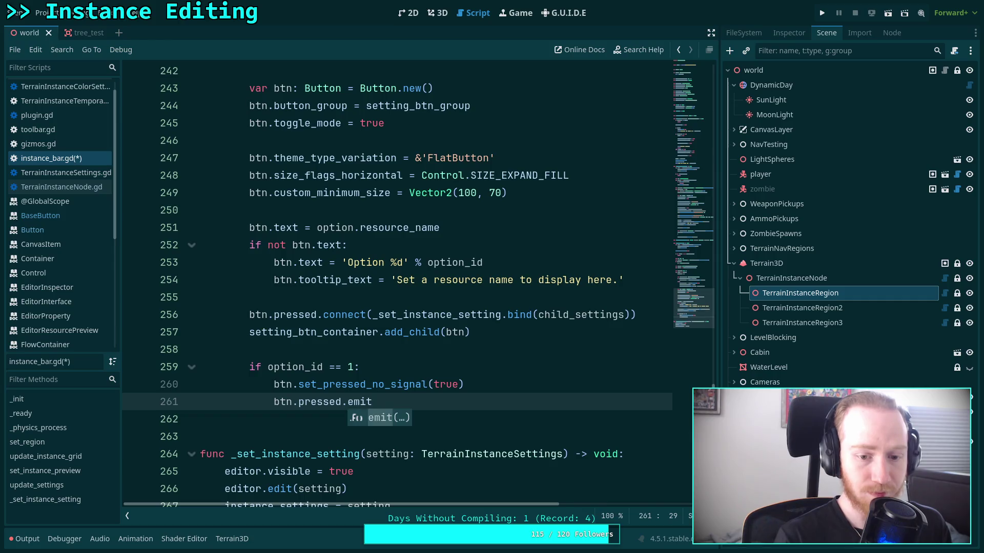
{"action": "type", "text": "()"}
{"action": "key", "text": "ctrl+s"}
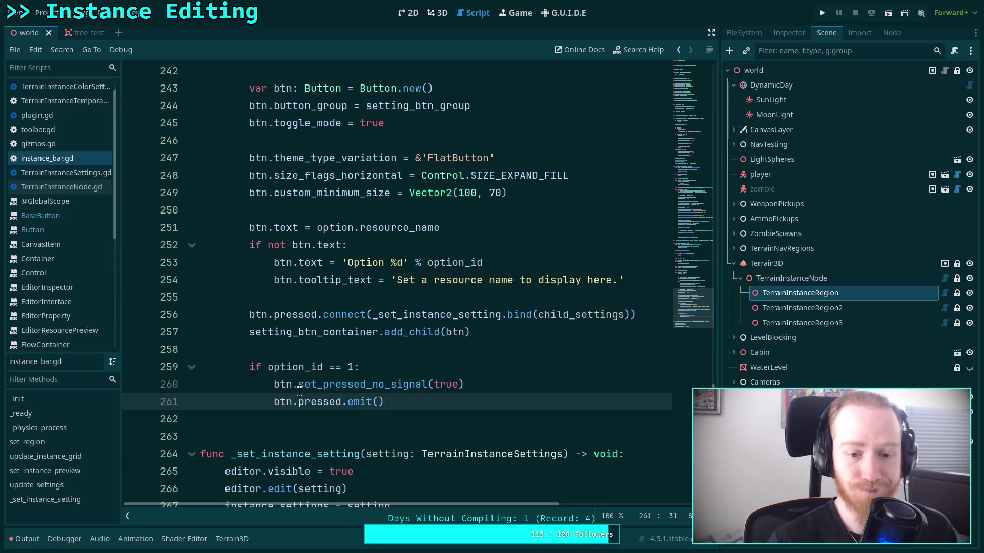
Delete the extra blank line 262 after the option_id block.
{"action": "left_click", "coordinate": [341, 350]}
{"action": "scroll", "coordinate": [339, 353], "scroll_direction": "down", "scroll_amount": 3}
{"action": "scroll", "coordinate": [339, 355], "scroll_direction": "up", "scroll_amount": 2}
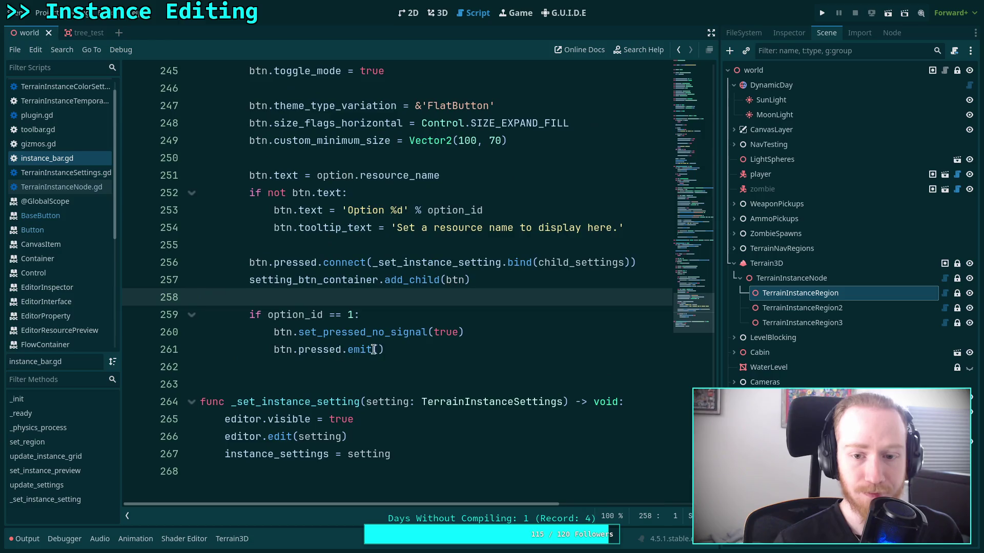
{"action": "scroll", "coordinate": [379, 356], "scroll_direction": "down", "scroll_amount": 1}
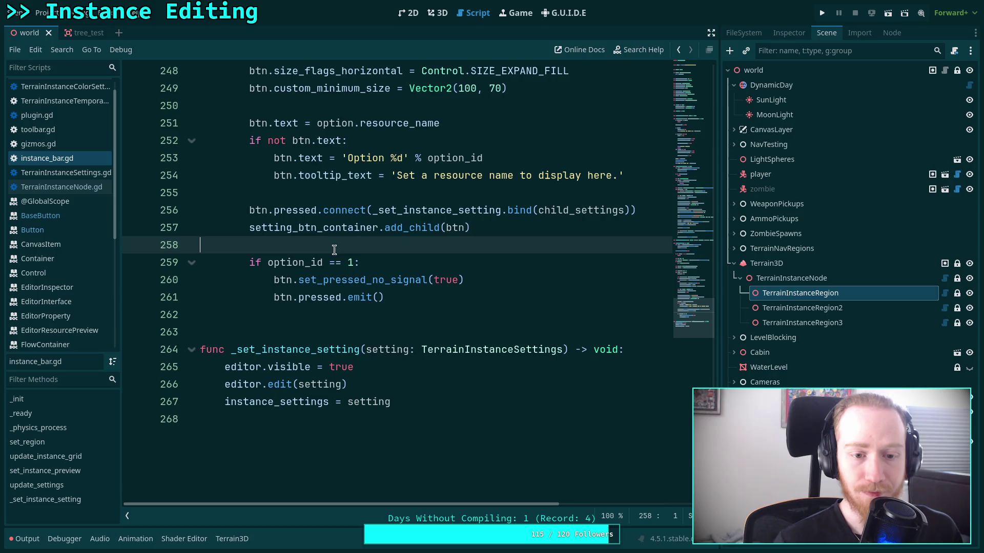
{"action": "left_click", "coordinate": [359, 313]}
{"action": "key", "text": "BackSpace"}
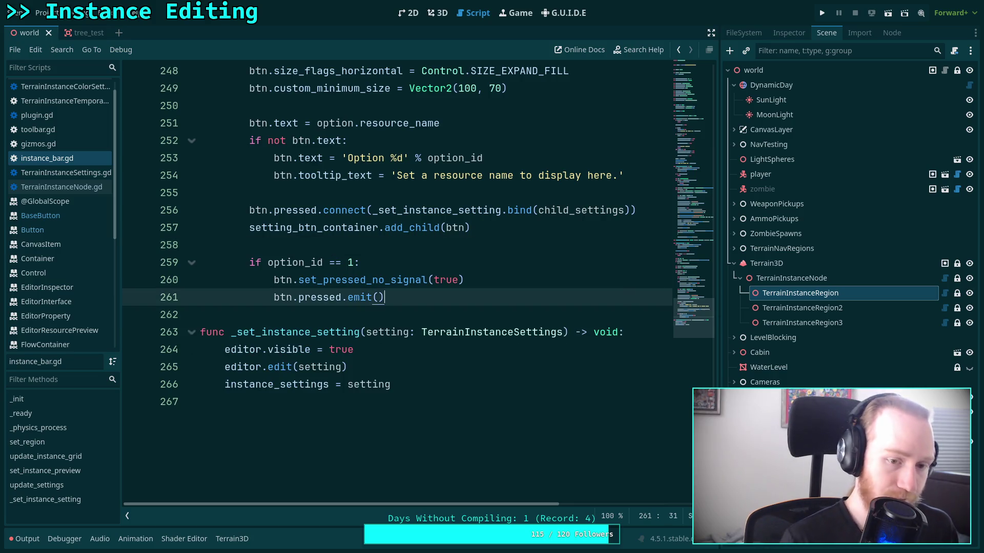
Toggle the Terrain Instancer plugin off and on in Project Settings > Plugins.
{"action": "left_click", "coordinate": [76, 12]}
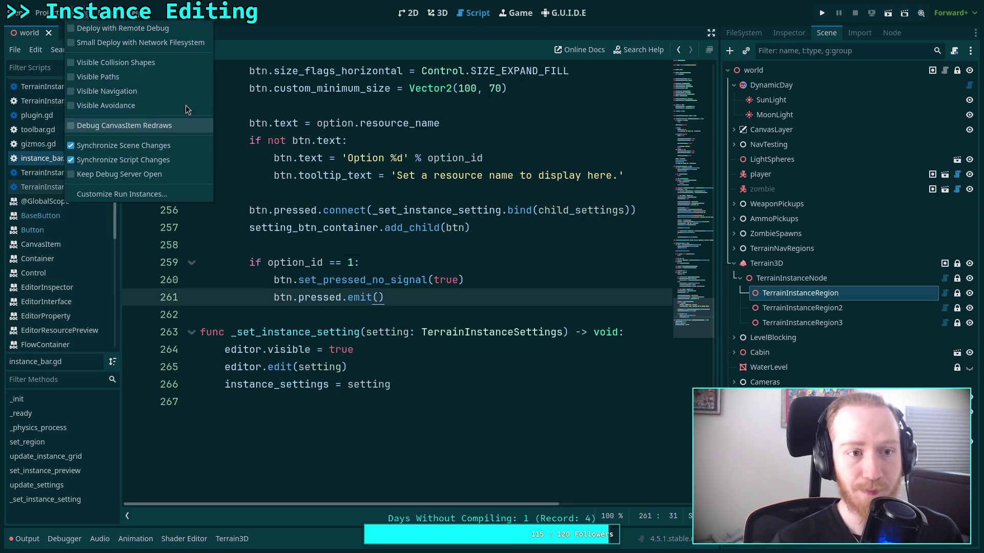
{"action": "left_click", "coordinate": [443, 13]}
{"action": "left_click", "coordinate": [42, 13]}
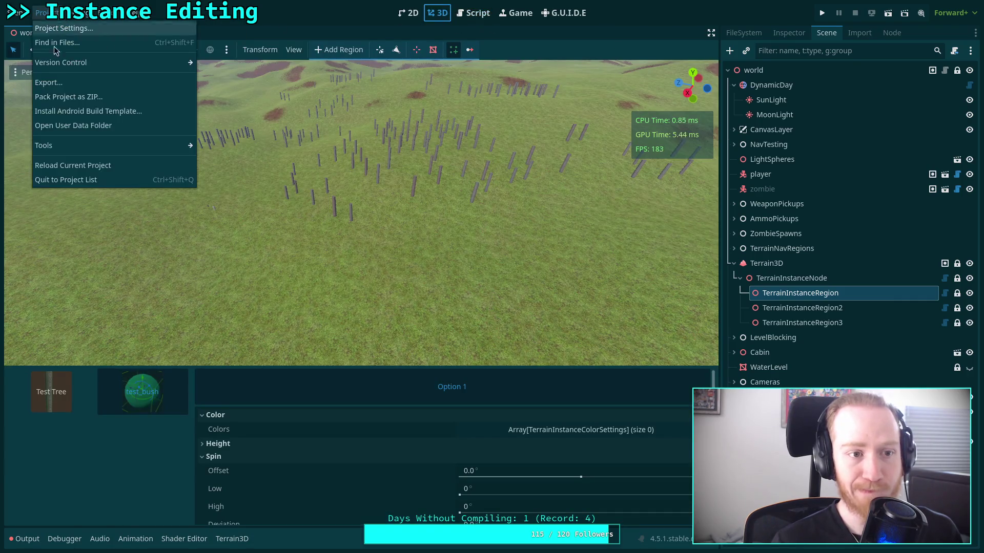
{"action": "left_click", "coordinate": [63, 28]}
{"action": "left_click", "coordinate": [211, 195]}
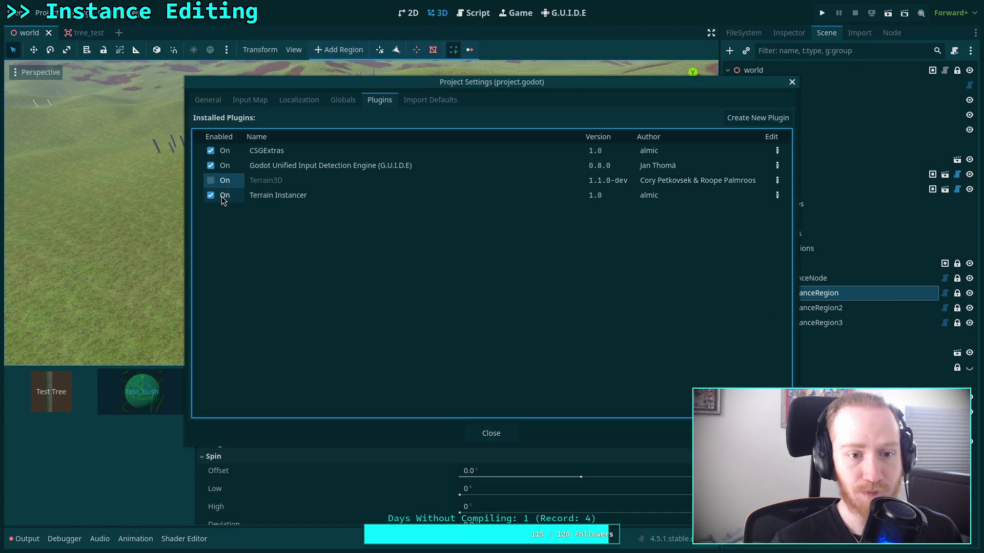
{"action": "left_click", "coordinate": [211, 195]}
{"action": "left_click", "coordinate": [215, 194]}
{"action": "left_click", "coordinate": [220, 201]}
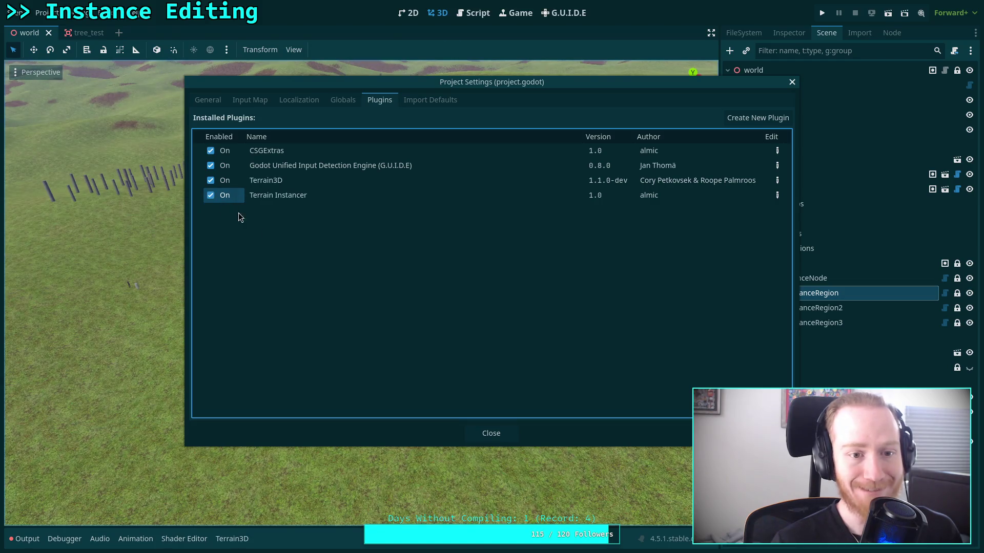
{"action": "left_click", "coordinate": [504, 434]}
Reload the current project and select TerrainInstanceRegion to test the enlarged instance bar.
{"action": "left_click", "coordinate": [18, 11]}
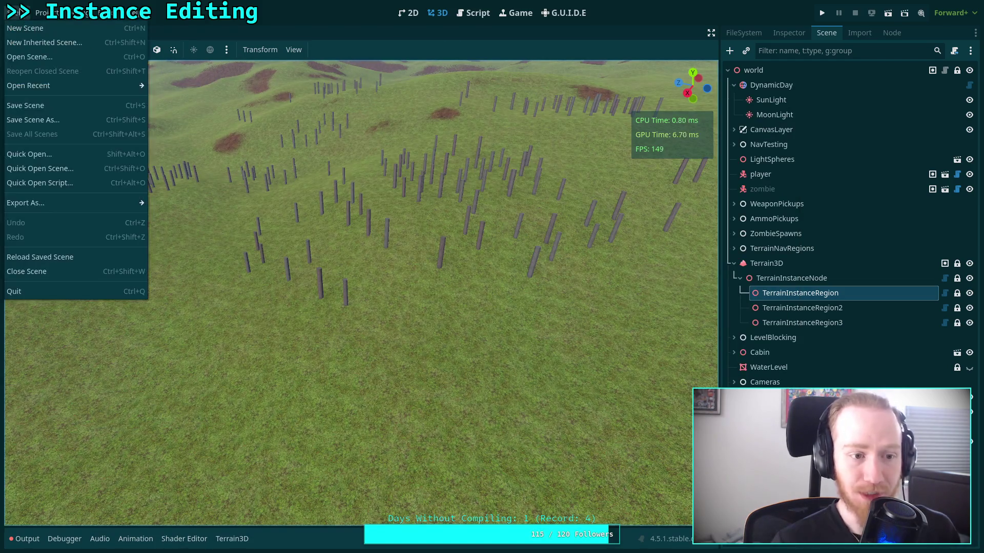
{"action": "mouse_move", "coordinate": [44, 11]}
{"action": "left_click", "coordinate": [82, 167]}
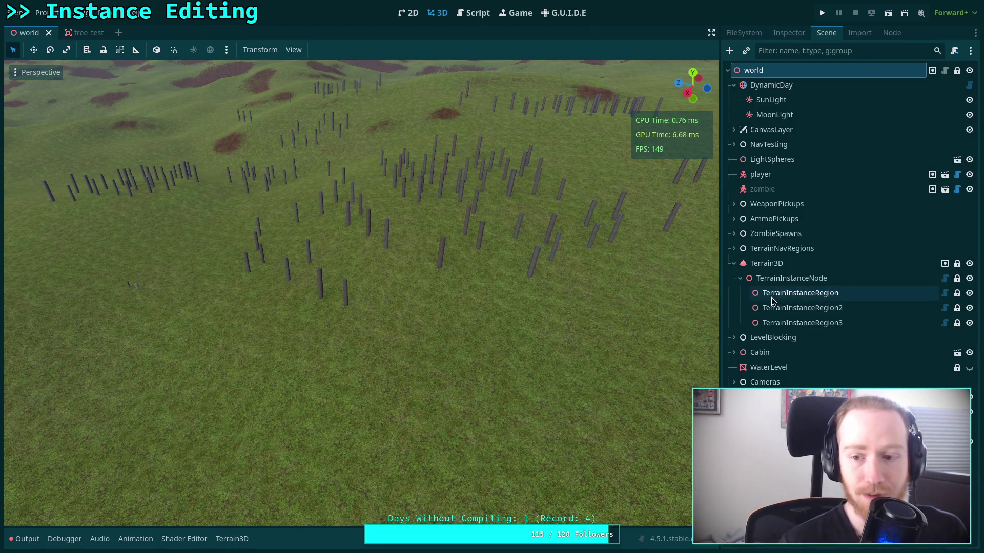
{"action": "left_click", "coordinate": [799, 293]}
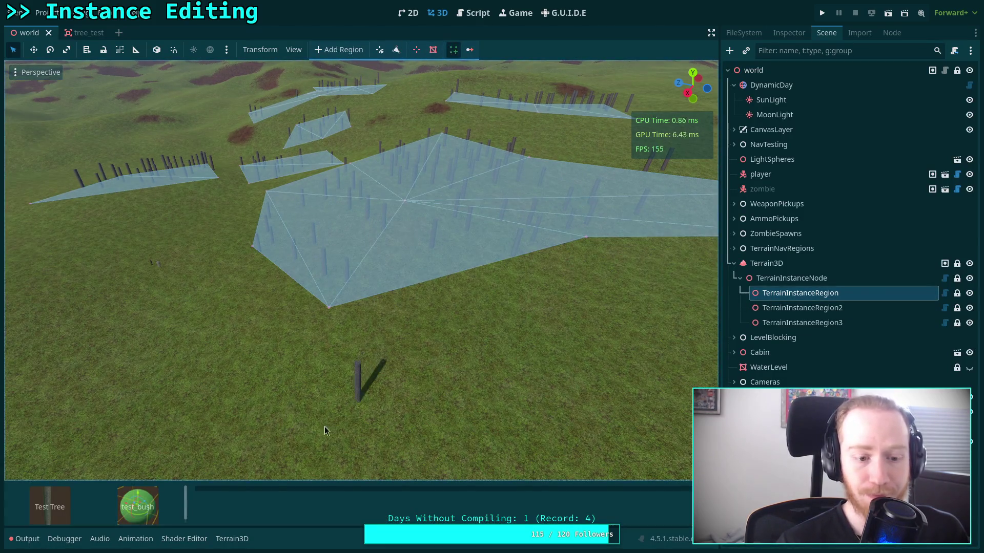
{"action": "left_click_drag", "start_coordinate": [275, 480], "coordinate": [280, 418]}
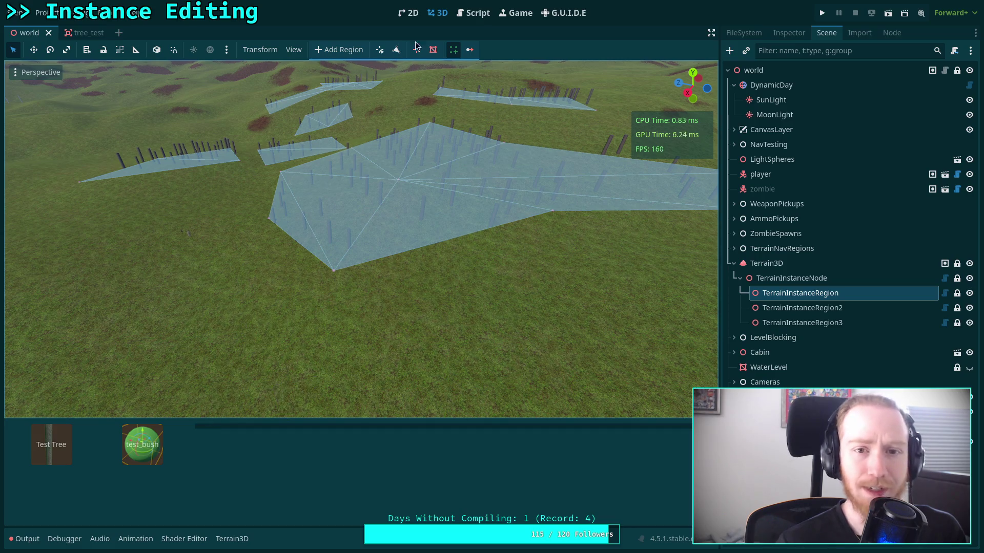
{"action": "left_click", "coordinate": [466, 18]}
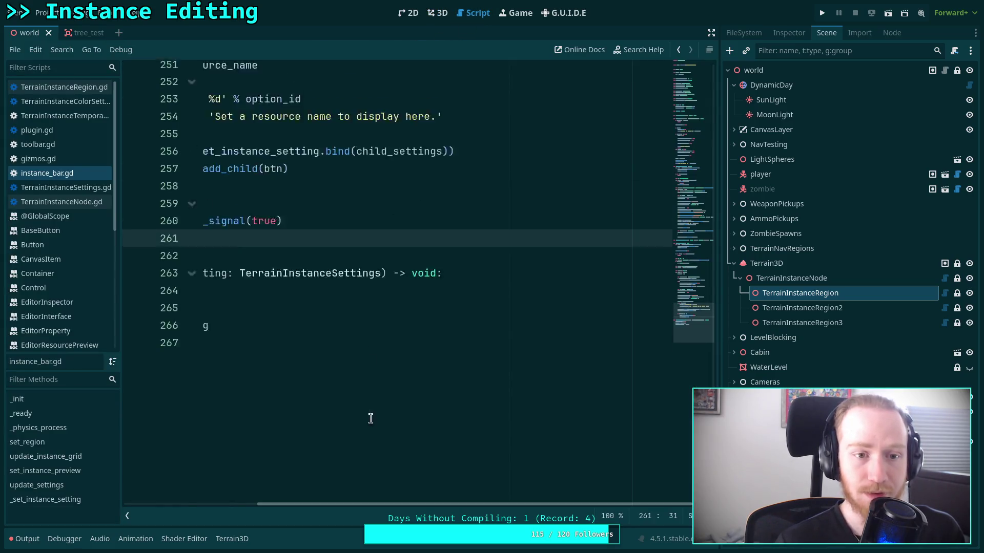
{"action": "left_click_drag", "start_coordinate": [400, 505], "coordinate": [220, 504]}
{"action": "scroll", "coordinate": [365, 380], "scroll_direction": "up", "scroll_amount": 10}
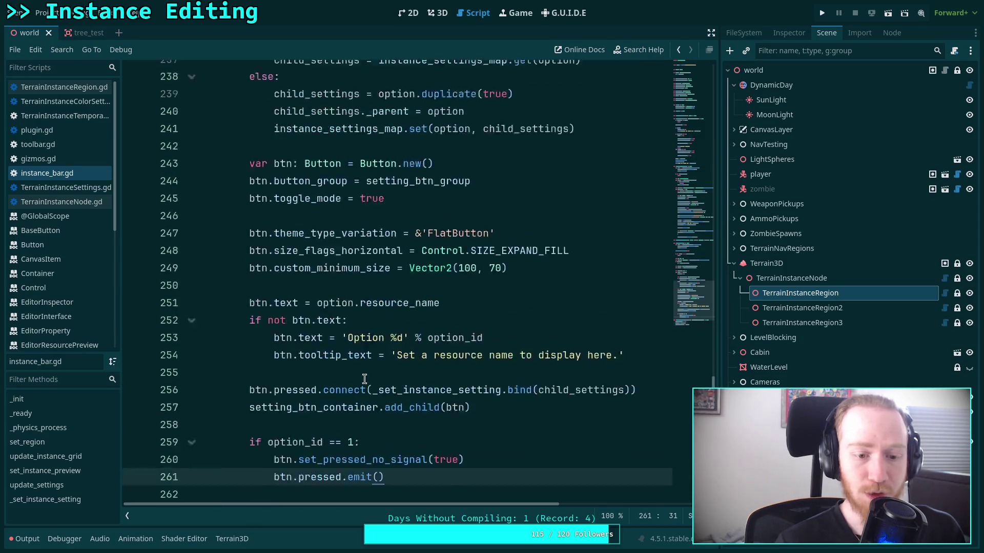
{"action": "scroll", "coordinate": [368, 377], "scroll_direction": "up", "scroll_amount": 20}
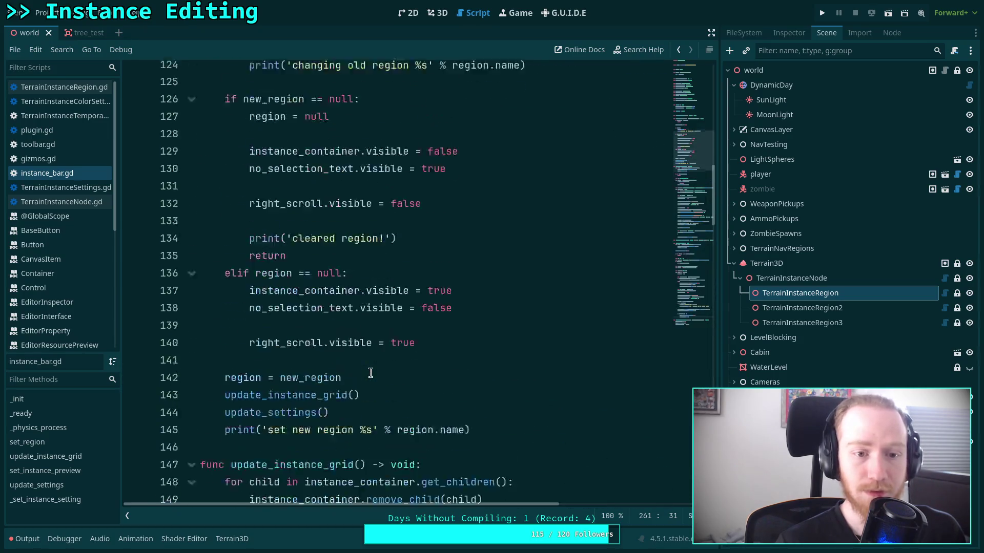
{"action": "scroll", "coordinate": [377, 366], "scroll_direction": "up", "scroll_amount": 2}
{"action": "left_click", "coordinate": [192, 402]}
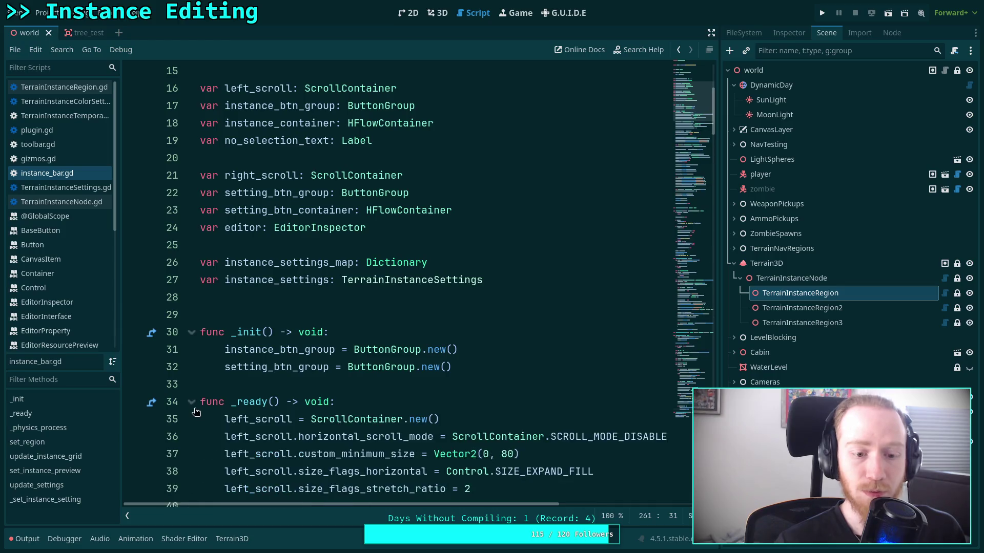
{"action": "scroll", "coordinate": [369, 349], "scroll_direction": "down", "scroll_amount": 13}
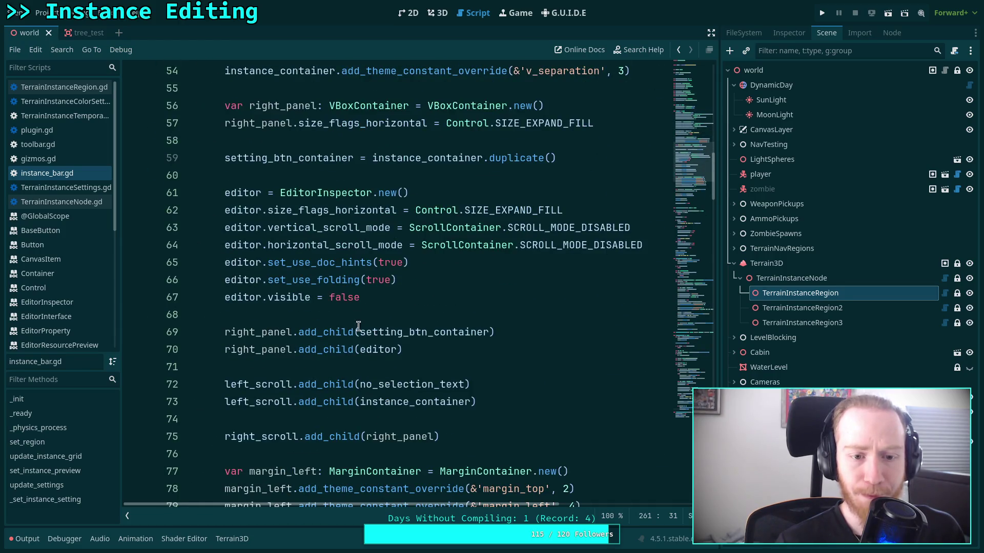
{"action": "double_click", "coordinate": [286, 297]}
{"action": "scroll", "coordinate": [390, 348], "scroll_direction": "down", "scroll_amount": 12}
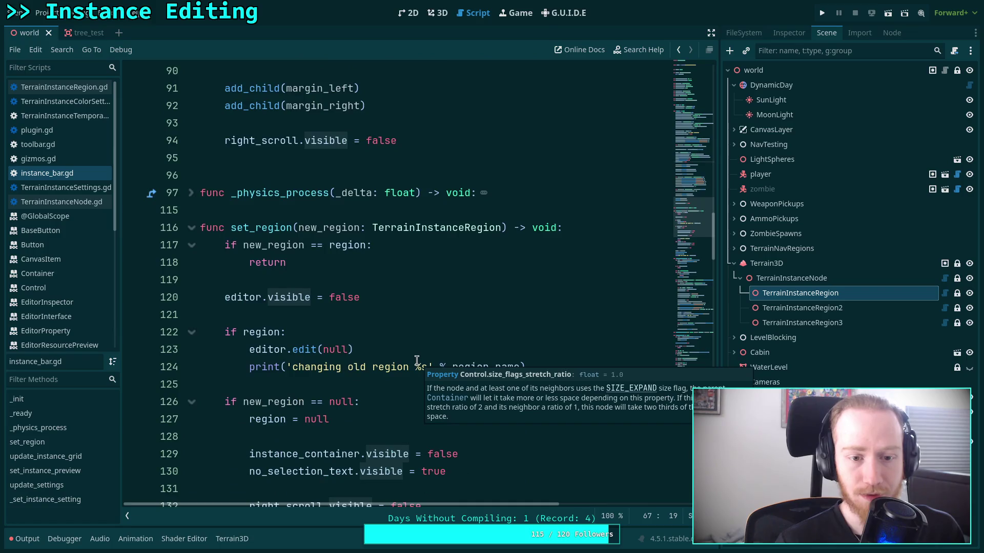
{"action": "scroll", "coordinate": [393, 341], "scroll_direction": "down", "scroll_amount": 2}
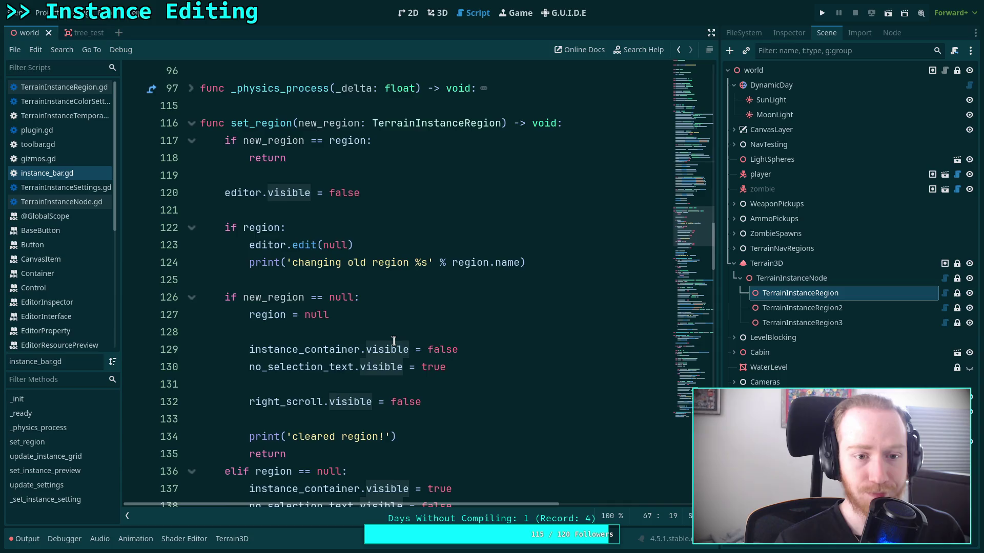
{"action": "scroll", "coordinate": [393, 341], "scroll_direction": "down", "scroll_amount": 3}
{"action": "scroll", "coordinate": [494, 356], "scroll_direction": "down", "scroll_amount": 15}
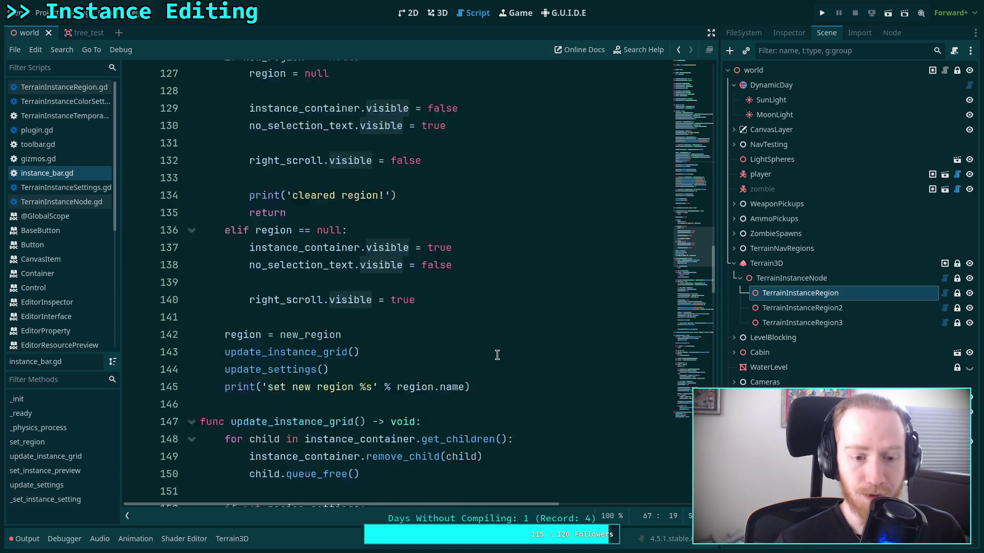
{"action": "scroll", "coordinate": [497, 353], "scroll_direction": "down", "scroll_amount": 5}
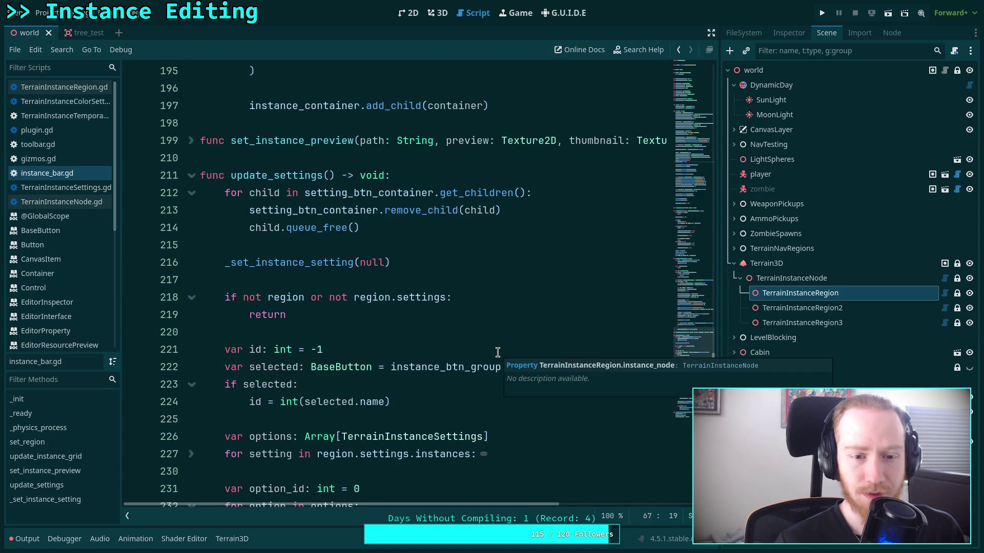
{"action": "scroll", "coordinate": [497, 352], "scroll_direction": "down", "scroll_amount": 15}
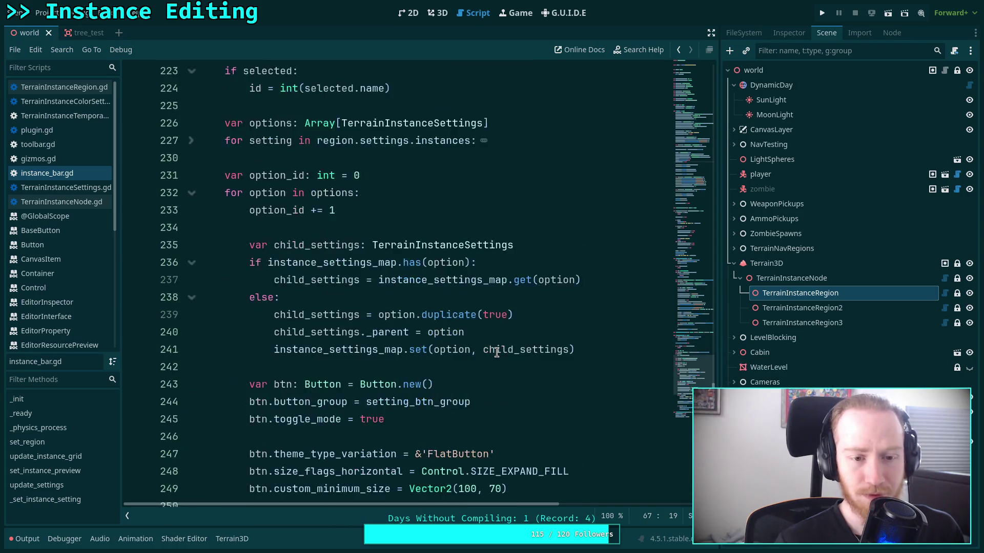
{"action": "left_click", "coordinate": [24, 539]}
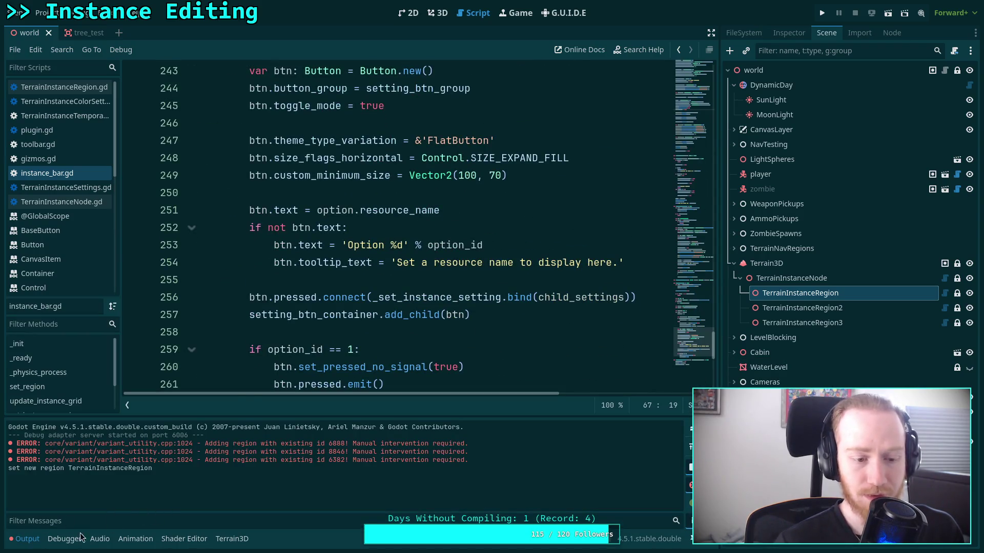
{"action": "left_click", "coordinate": [24, 539]}
{"action": "scroll", "coordinate": [353, 364], "scroll_direction": "down", "scroll_amount": 3}
{"action": "scroll", "coordinate": [354, 365], "scroll_direction": "up", "scroll_amount": 3}
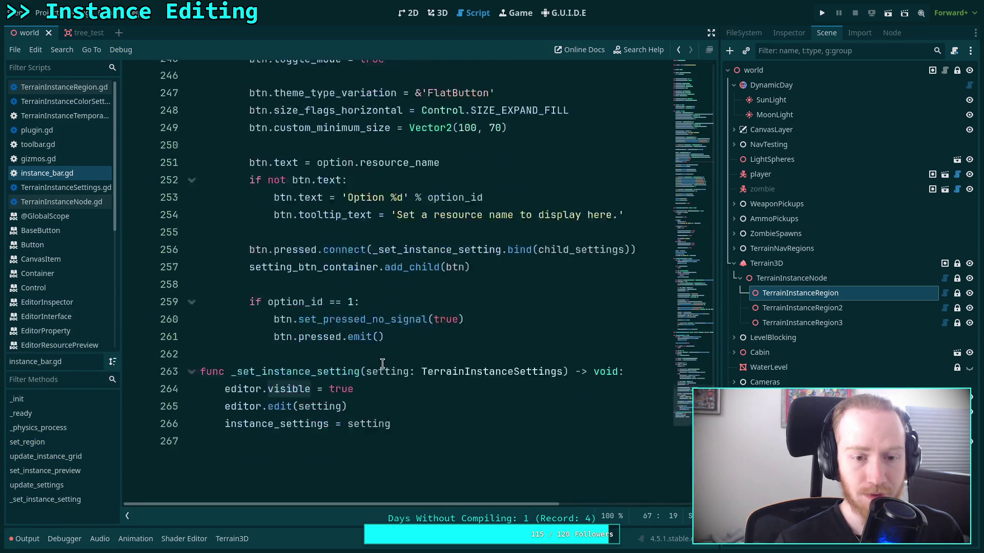
{"action": "double_click", "coordinate": [277, 434]}
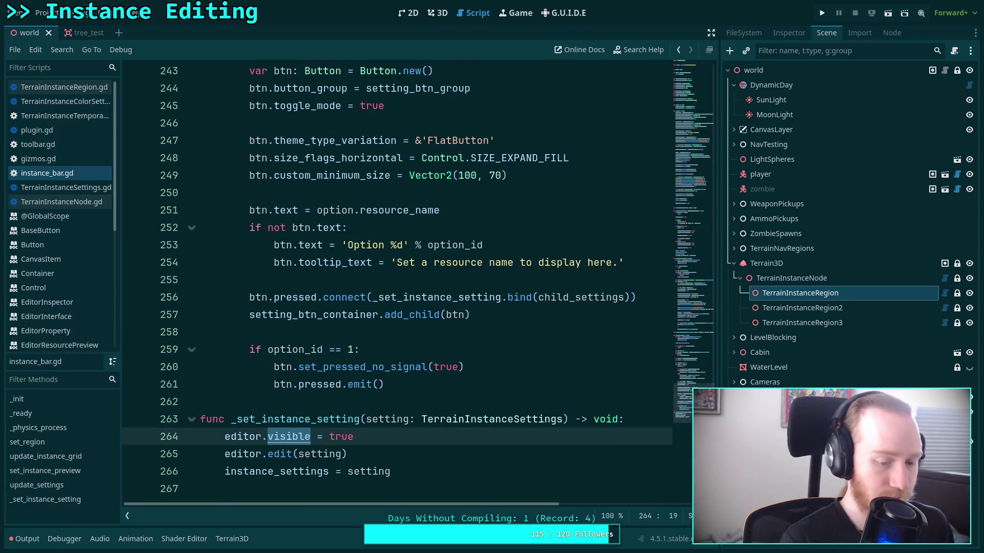
Search instance_bar.gd for '= true' and step through every match.
{"action": "key", "text": "ctrl+f"}
{"action": "type", "text": "= tre"}
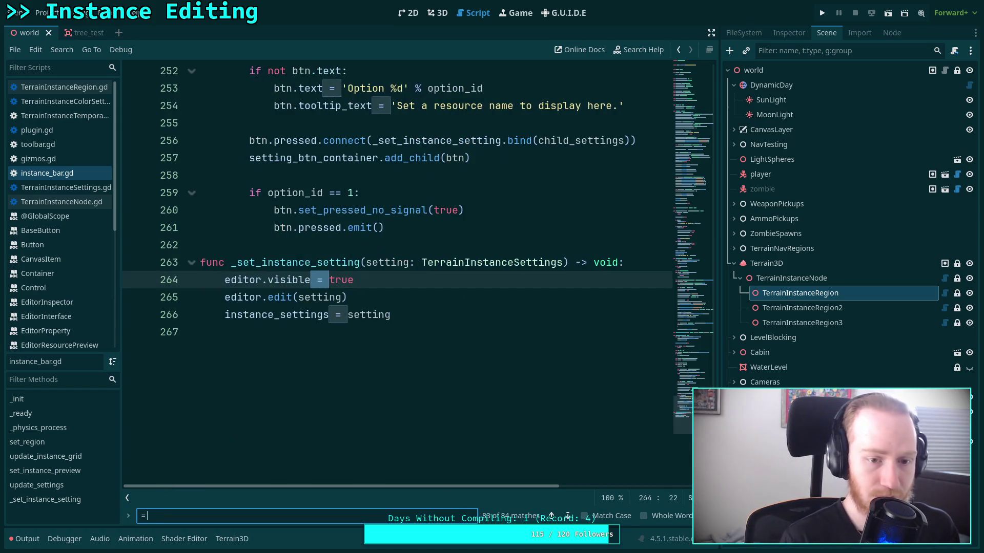
{"action": "key", "text": "BackSpace"}
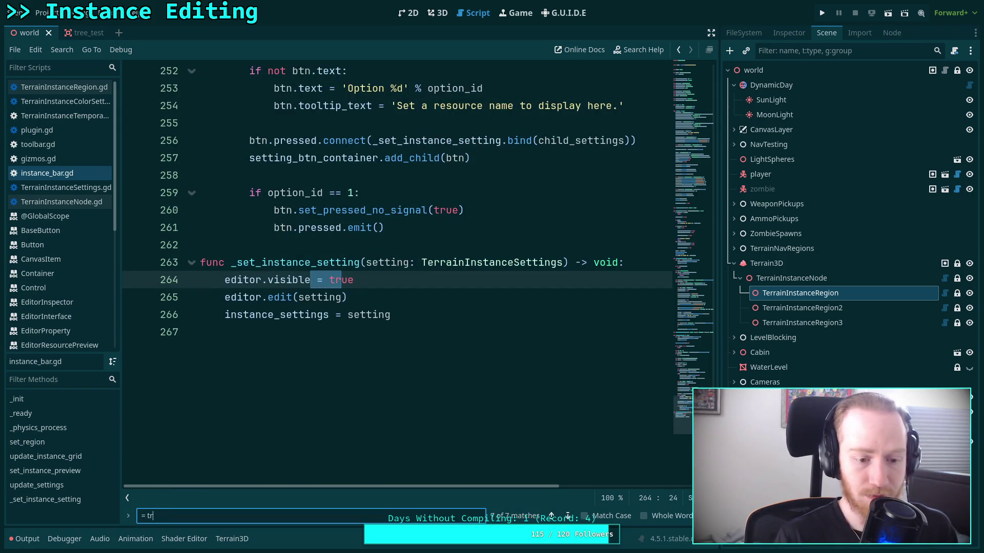
{"action": "type", "text": "ue"}
{"action": "left_click", "coordinate": [567, 516]}
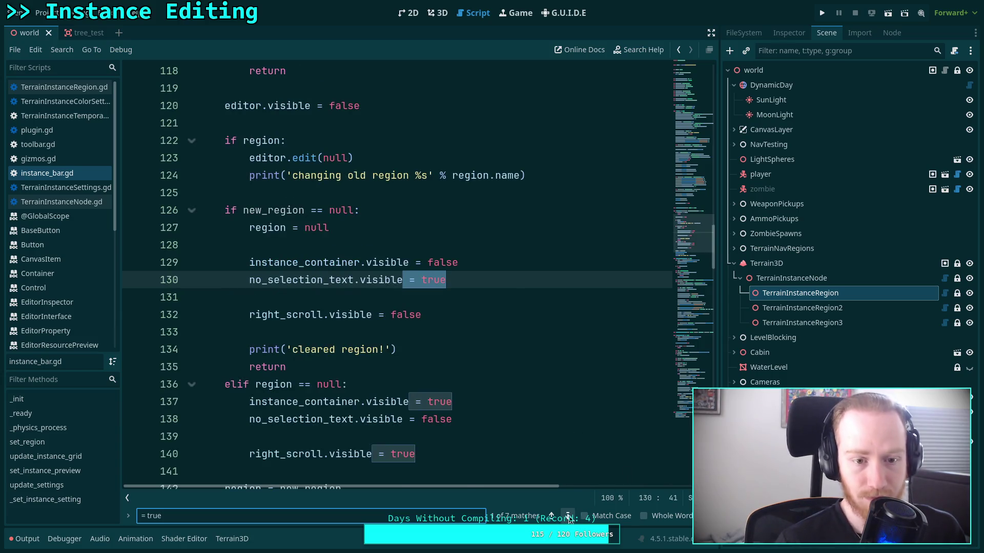
{"action": "left_click", "coordinate": [567, 516]}
{"action": "left_click", "coordinate": [568, 517]}
{"action": "left_click", "coordinate": [568, 516]}
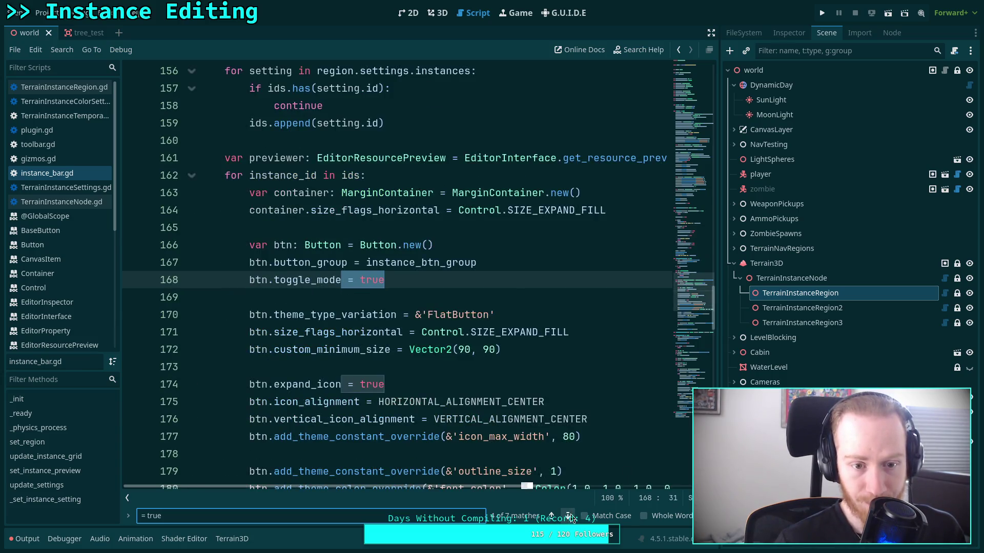
{"action": "left_click", "coordinate": [568, 517]}
{"action": "left_click", "coordinate": [568, 517]}
{"action": "left_click", "coordinate": [568, 516]}
{"action": "left_click", "coordinate": [568, 517]}
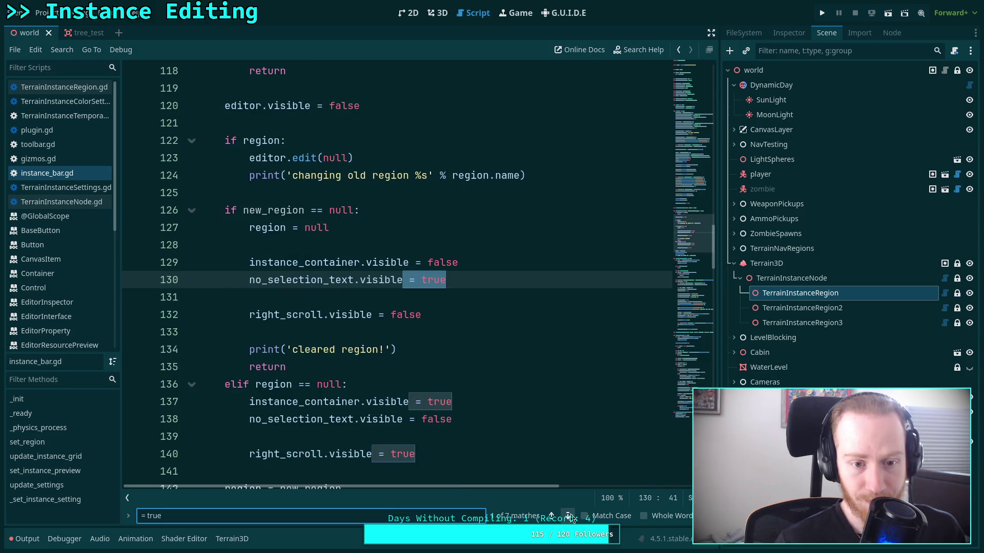
{"action": "left_click", "coordinate": [568, 516]}
{"action": "left_click", "coordinate": [569, 516]}
{"action": "left_click", "coordinate": [569, 517]}
{"action": "left_click", "coordinate": [569, 517]}
{"action": "left_click", "coordinate": [568, 516]}
{"action": "left_click", "coordinate": [568, 516]}
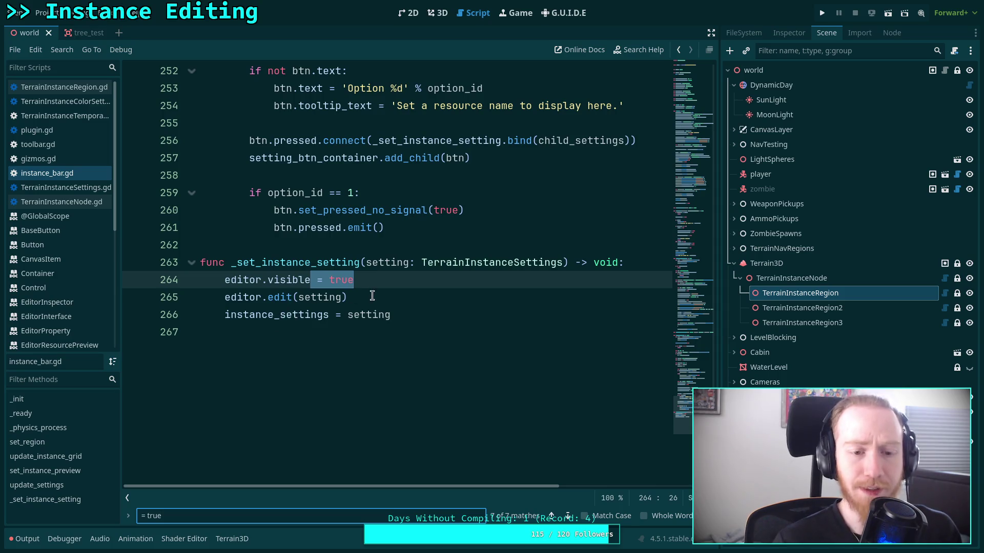
Select 'setting' on line 265, then delete the parentheses after emit on line 261.
{"action": "double_click", "coordinate": [302, 296]}
{"action": "scroll", "coordinate": [429, 312], "scroll_direction": "up", "scroll_amount": 2}
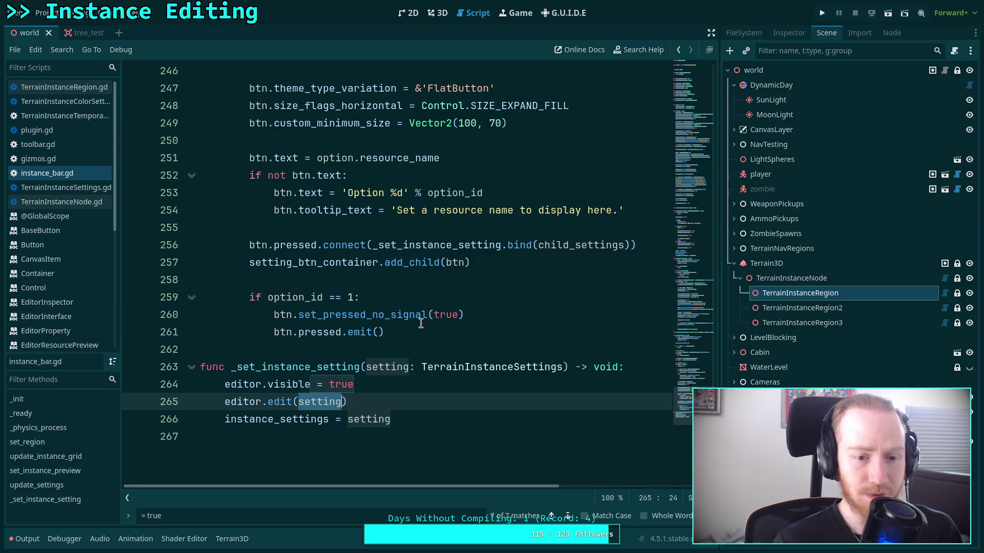
{"action": "left_click", "coordinate": [390, 329]}
{"action": "key", "text": "BackSpace"}
{"action": "key", "text": "BackSpace"}
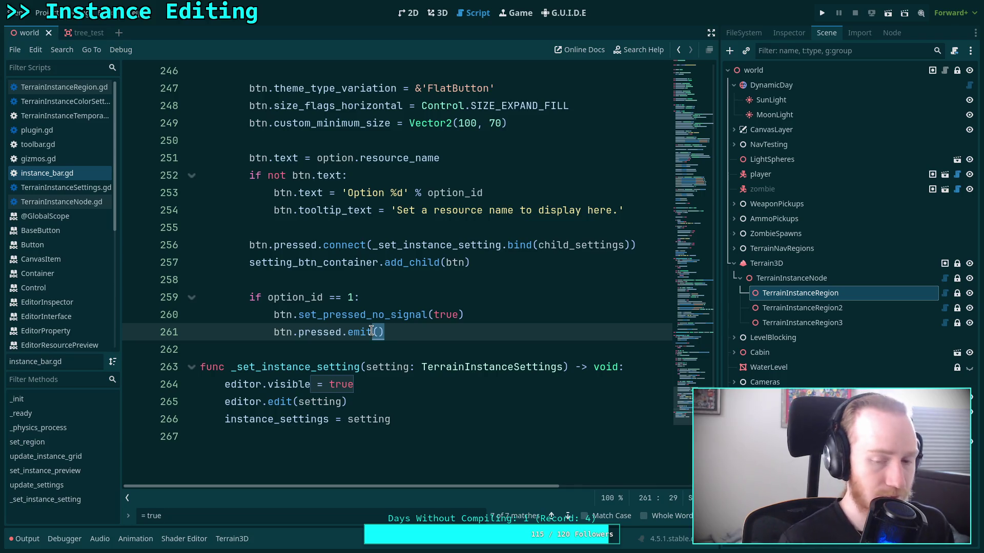
Change line 261 to btn.pressed.emit.call_deferred() and save the script.
{"action": "type", "text": ".ca"}
{"action": "key", "text": "Down"}
{"action": "key", "text": "Down"}
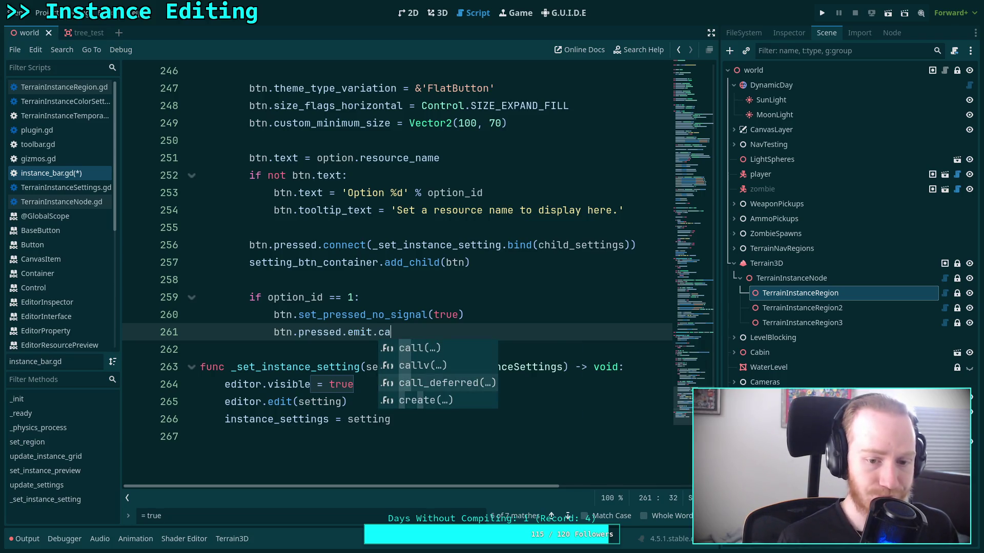
{"action": "key", "text": "Return"}
{"action": "key", "text": "ctrl+s"}
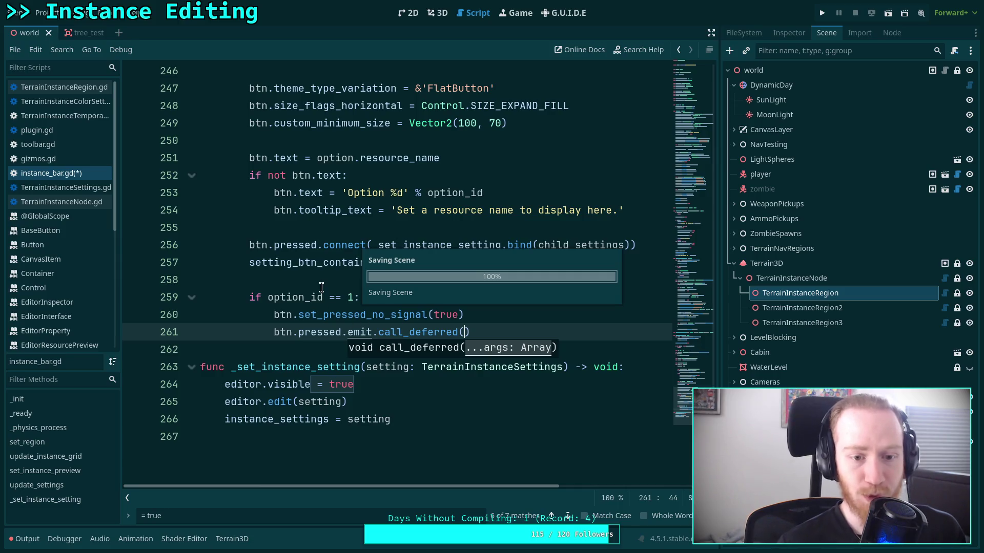
{"action": "left_click", "coordinate": [315, 279]}
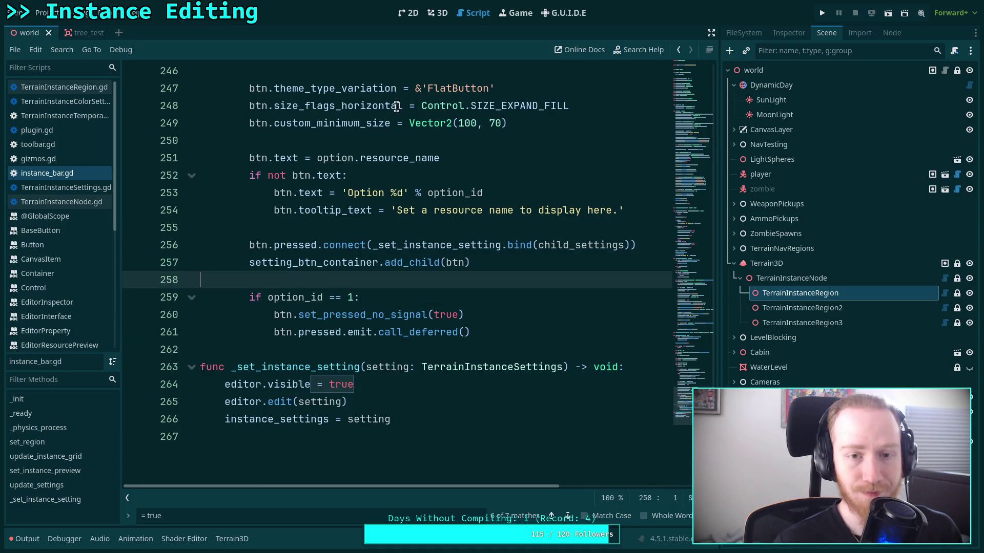
Reload the Terrain Instancer plugin from the 3D view and reselect TerrainInstanceRegion.
{"action": "left_click", "coordinate": [434, 14]}
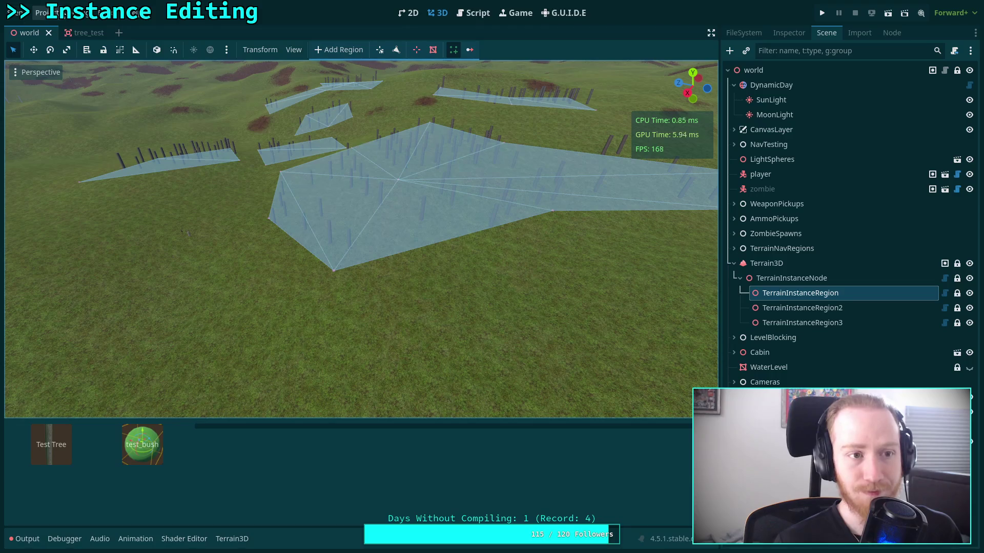
{"action": "left_click", "coordinate": [56, 13]}
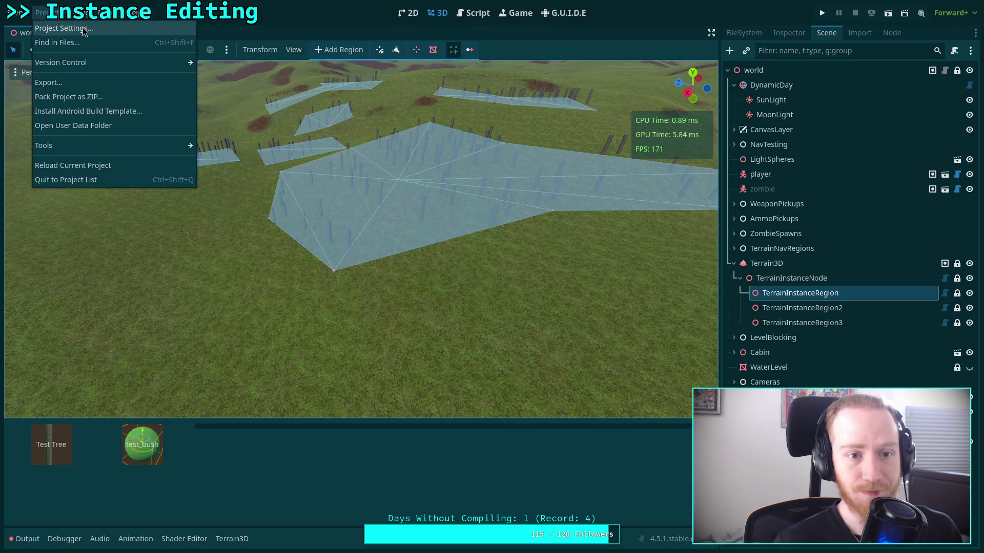
{"action": "left_click", "coordinate": [62, 26]}
{"action": "left_click", "coordinate": [378, 101]}
{"action": "left_click", "coordinate": [210, 195]}
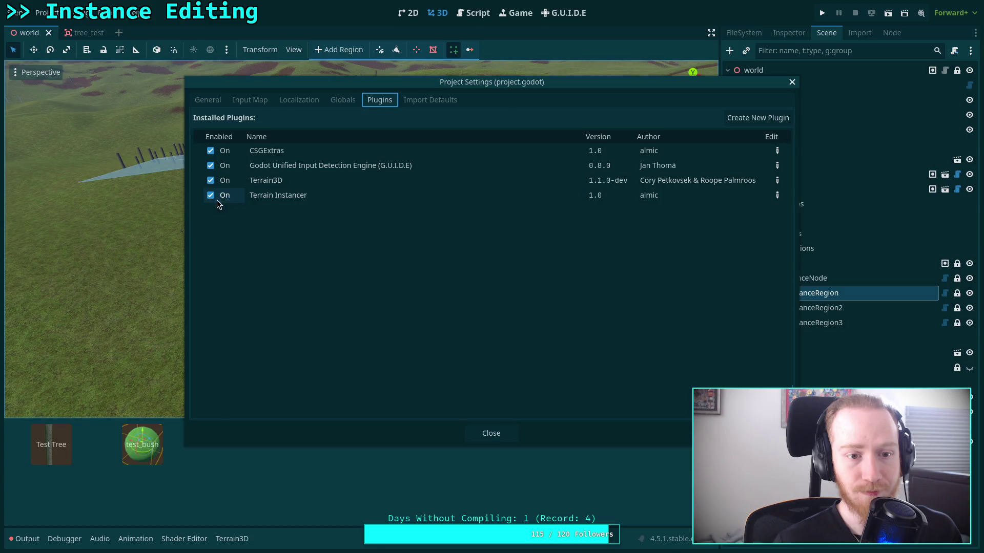
{"action": "left_click", "coordinate": [473, 434]}
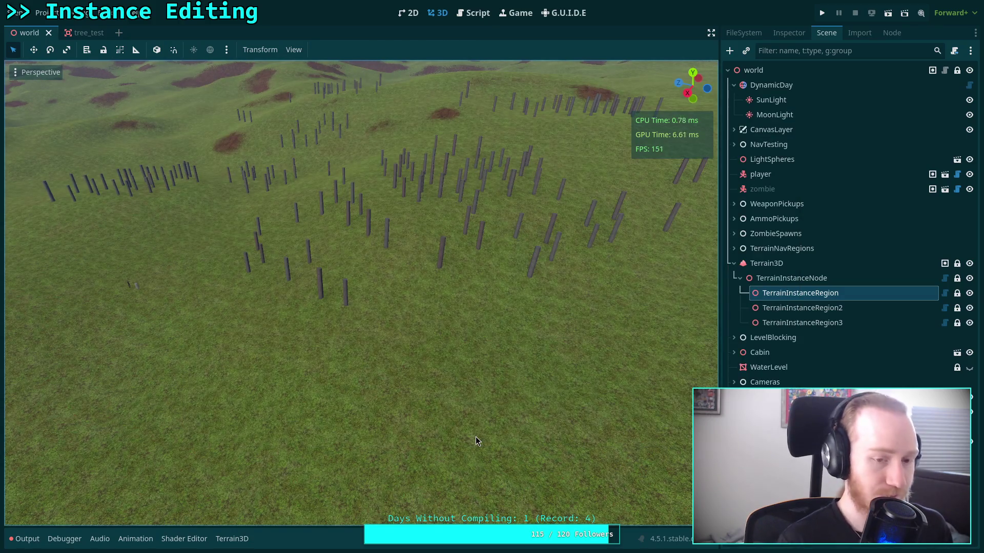
{"action": "left_click", "coordinate": [806, 248]}
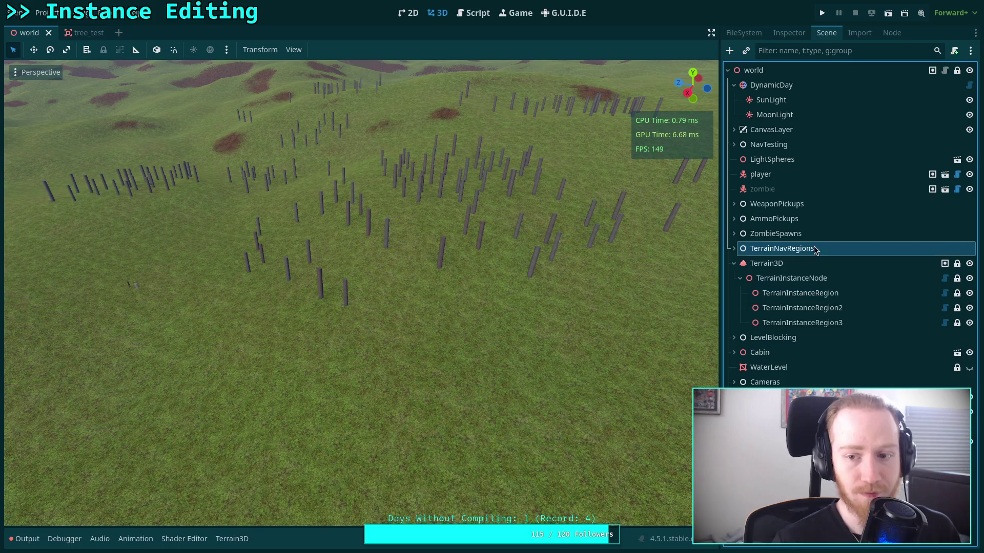
{"action": "left_click", "coordinate": [815, 296]}
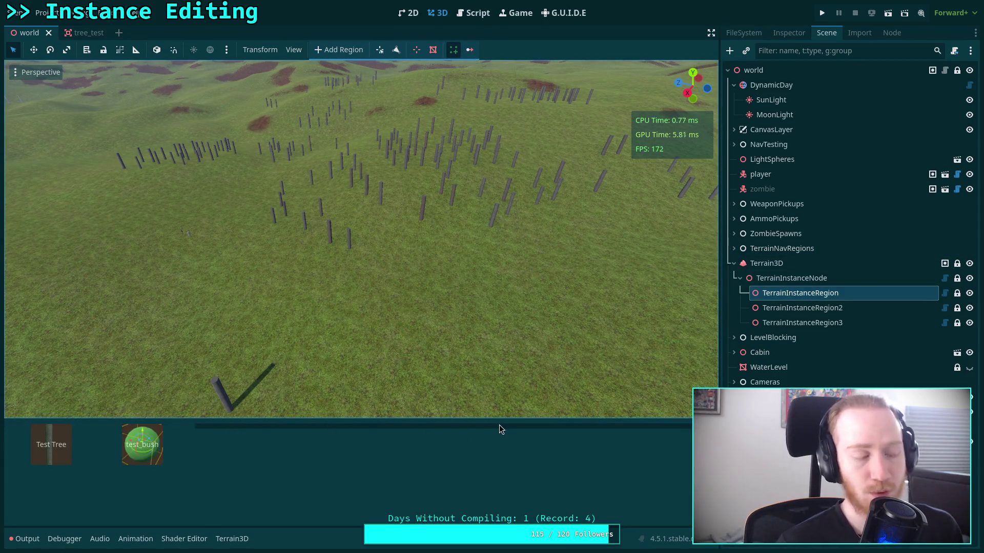
Pick the Test Tree and test_bush instances and make the bottom instance panel taller.
{"action": "left_click", "coordinate": [85, 460]}
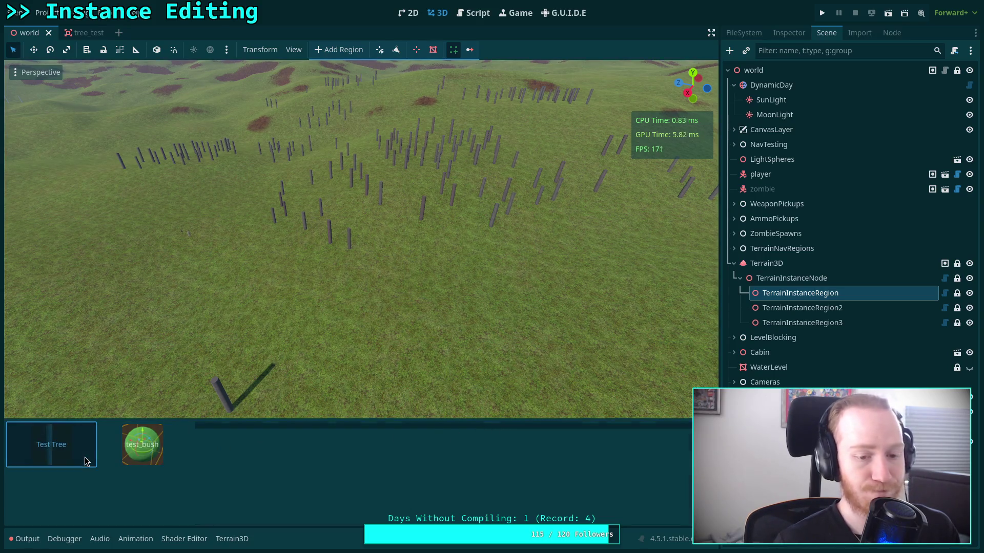
{"action": "left_click", "coordinate": [148, 460]}
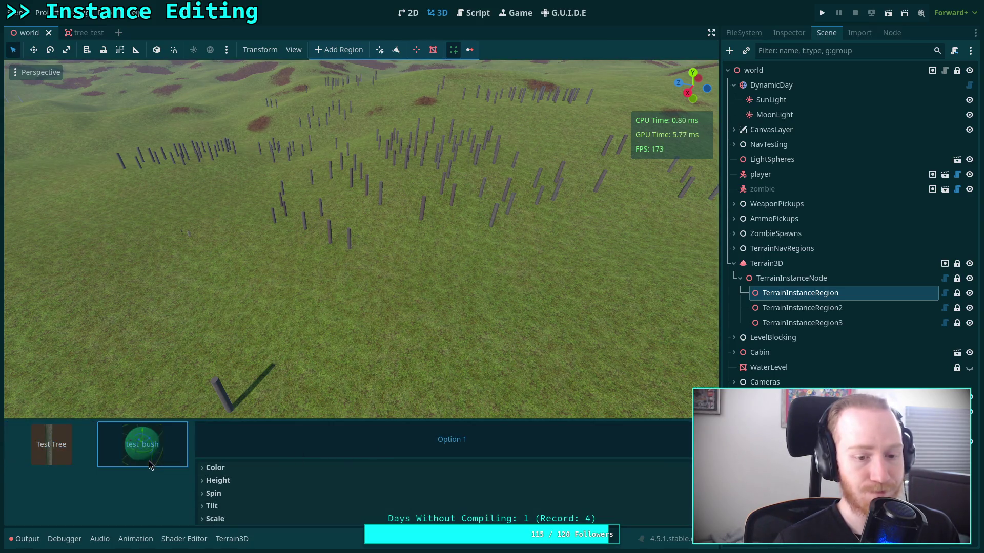
{"action": "left_click", "coordinate": [73, 456]}
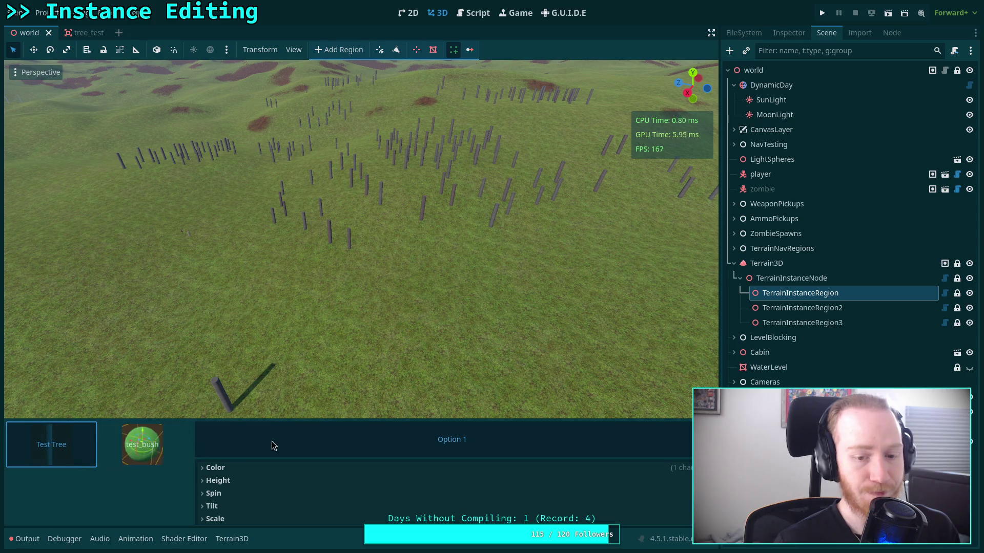
{"action": "left_click_drag", "start_coordinate": [212, 419], "coordinate": [211, 395]}
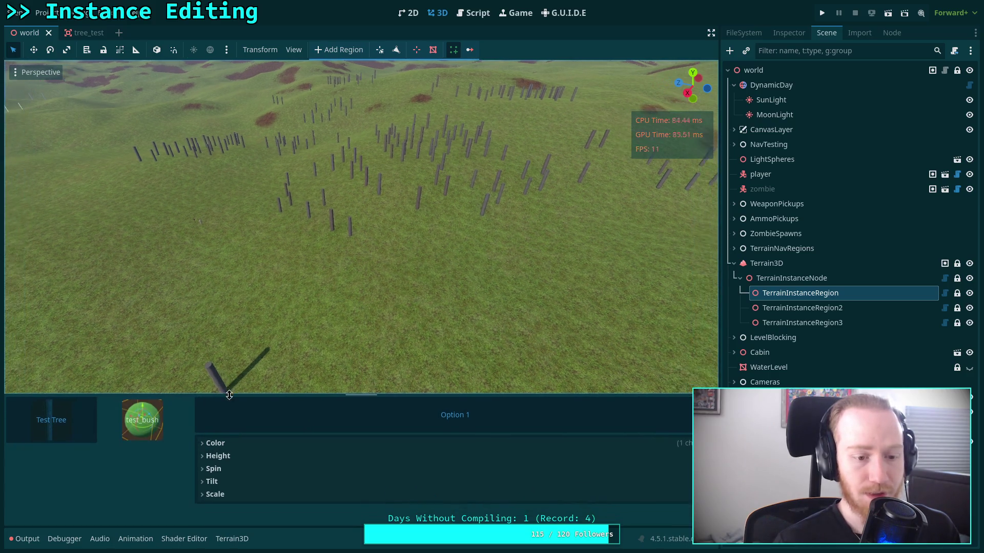
Expand test_bush's Color and Height settings and switch between both instances to check Option 1.
{"action": "left_click", "coordinate": [143, 420]}
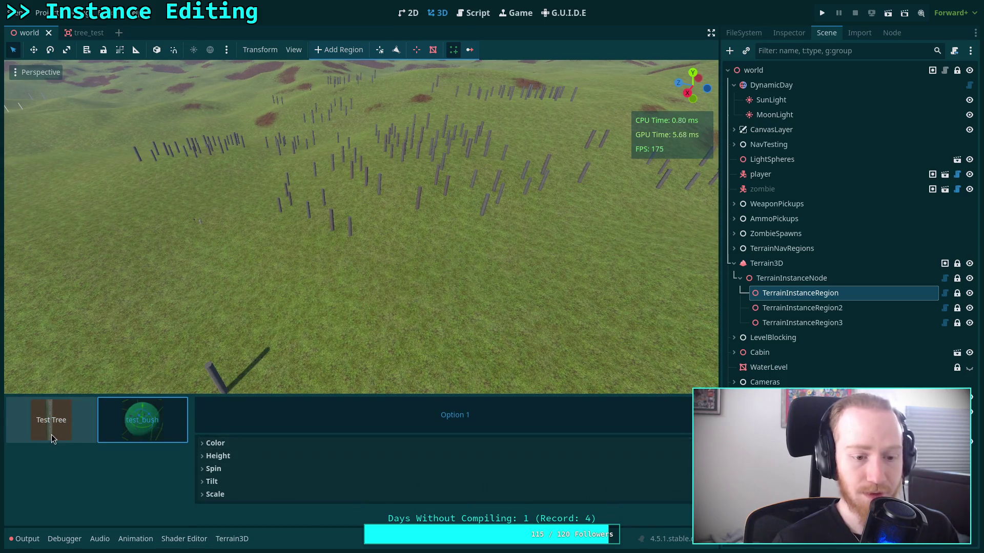
{"action": "left_click", "coordinate": [259, 445]}
{"action": "left_click", "coordinate": [138, 435]}
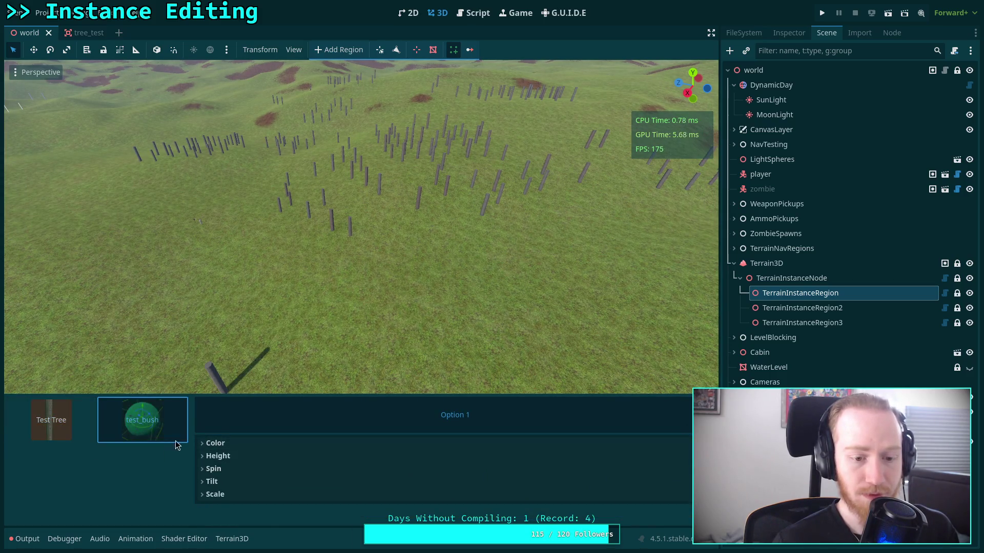
{"action": "left_click", "coordinate": [241, 459]}
{"action": "left_click", "coordinate": [66, 425]}
{"action": "left_click", "coordinate": [66, 424]}
{"action": "left_click", "coordinate": [128, 425]}
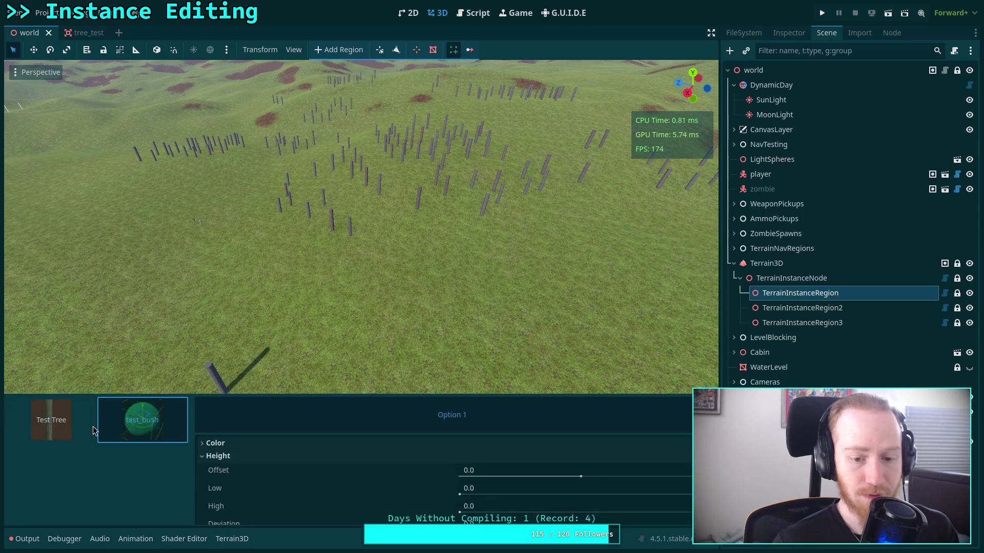
{"action": "left_click", "coordinate": [77, 428]}
{"action": "left_click", "coordinate": [119, 423]}
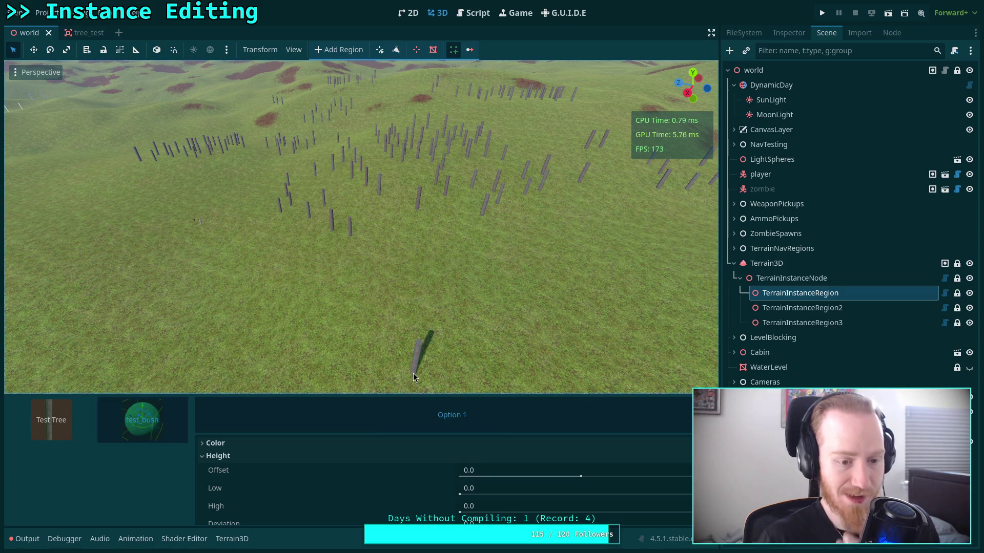
{"action": "left_click", "coordinate": [478, 13]}
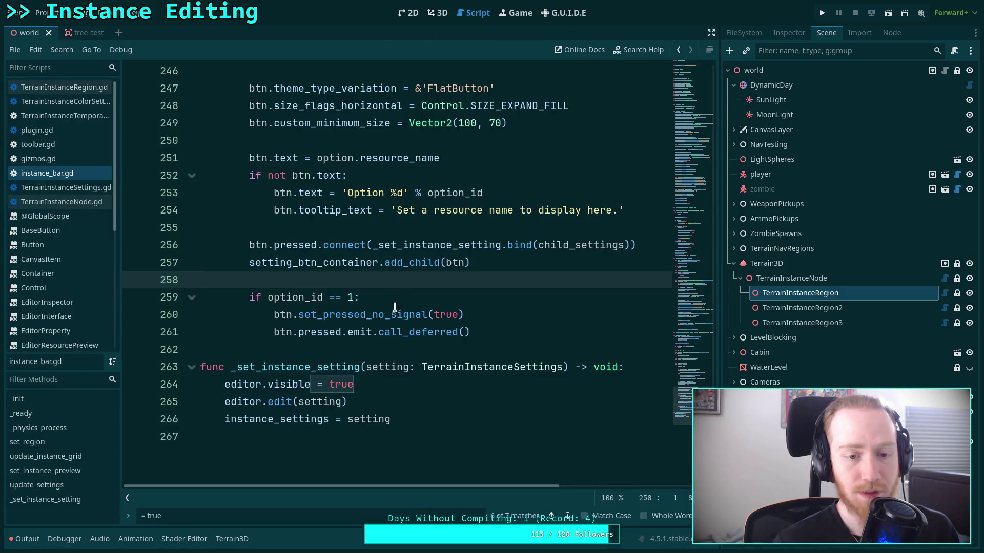
Unfold the line-227 loop over region.settings.instances, review update_settings, and close the find bar.
{"action": "scroll", "coordinate": [297, 330], "scroll_direction": "up", "scroll_amount": 3}
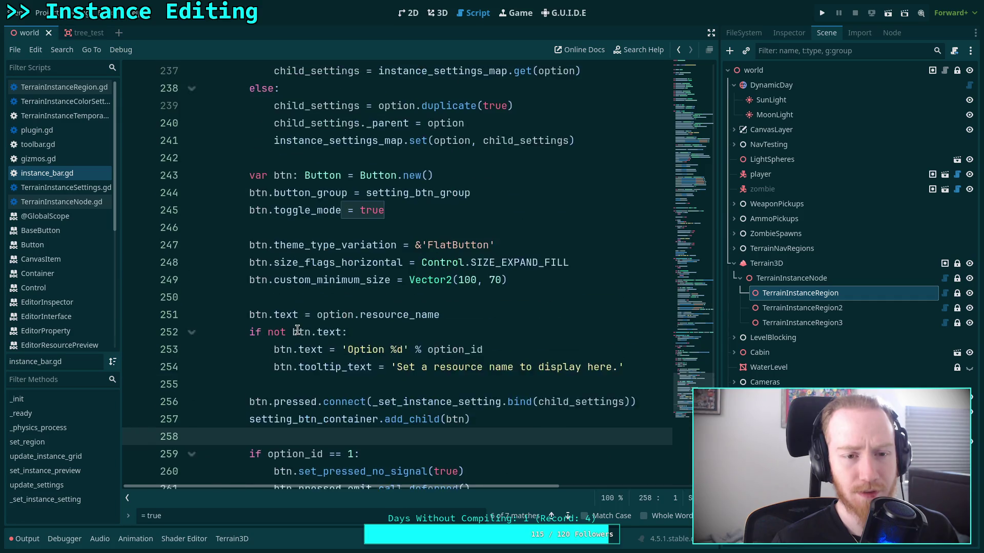
{"action": "scroll", "coordinate": [297, 329], "scroll_direction": "up", "scroll_amount": 5}
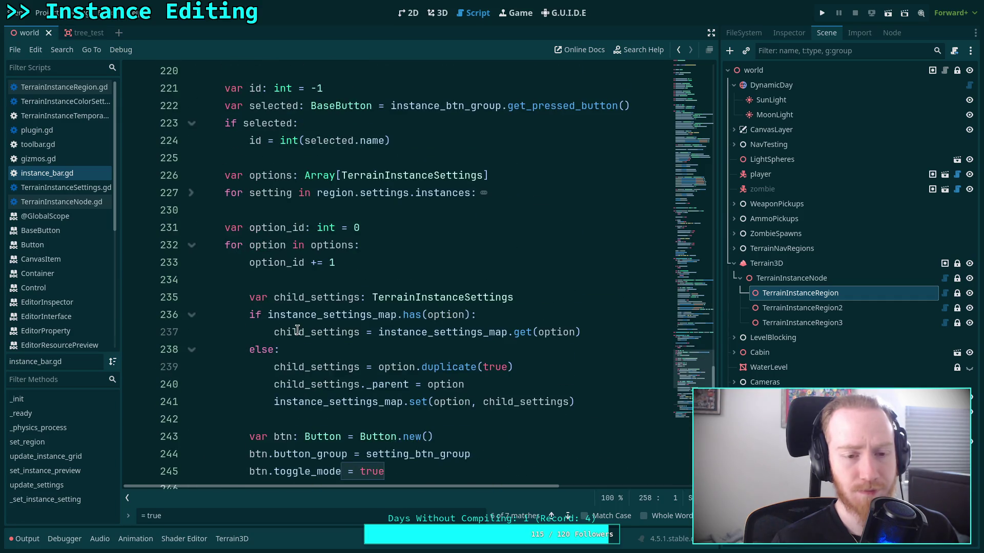
{"action": "scroll", "coordinate": [298, 329], "scroll_direction": "up", "scroll_amount": 3}
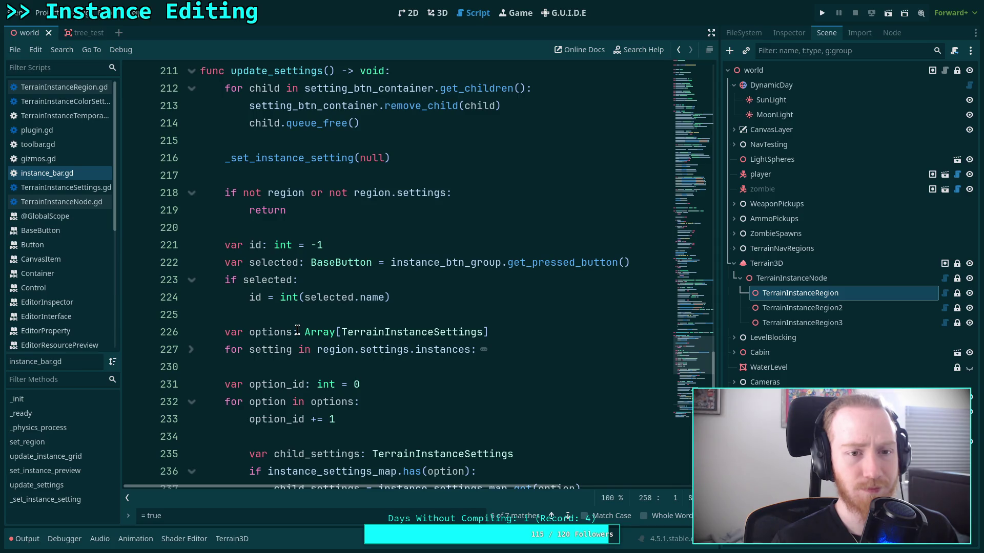
{"action": "scroll", "coordinate": [297, 329], "scroll_direction": "up", "scroll_amount": 1}
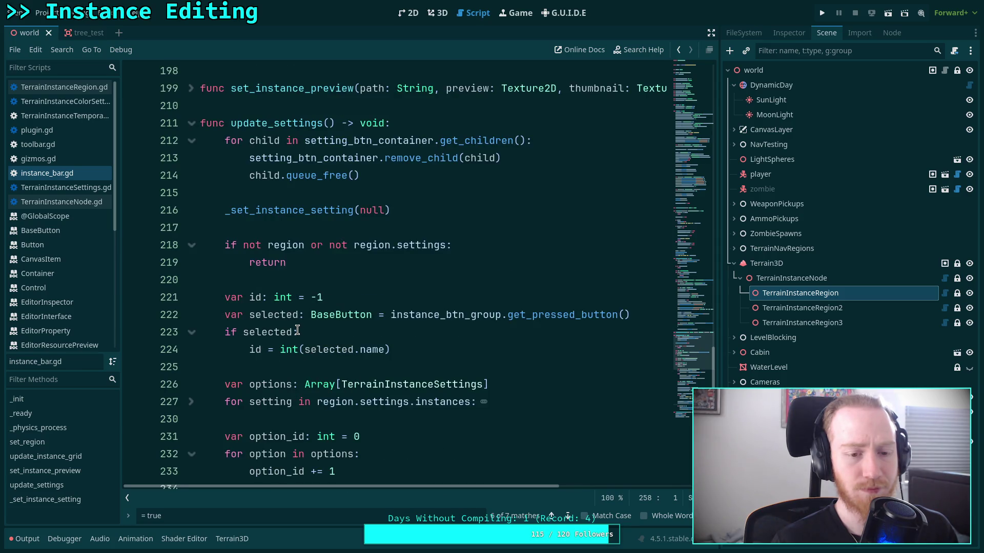
{"action": "scroll", "coordinate": [298, 331], "scroll_direction": "down", "scroll_amount": 2}
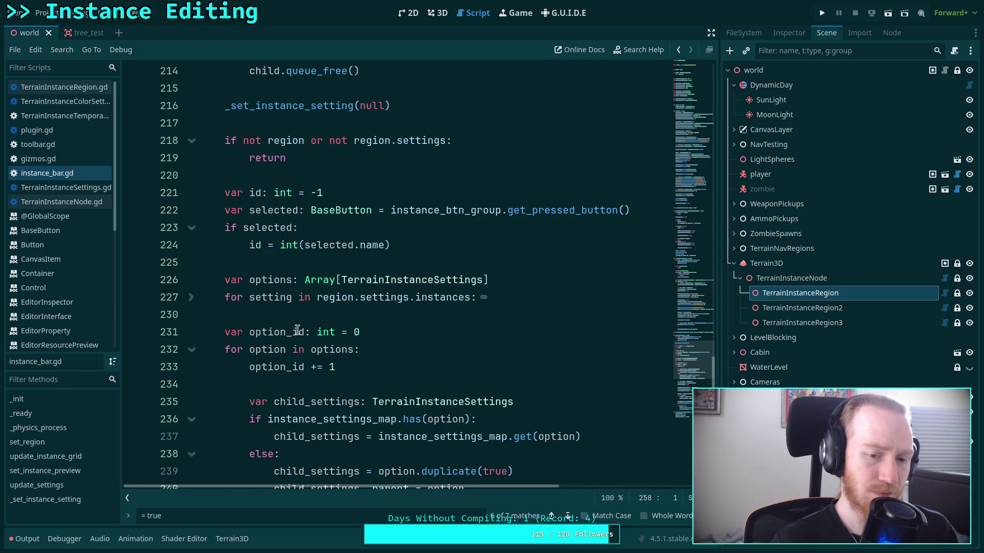
{"action": "left_click", "coordinate": [191, 299]}
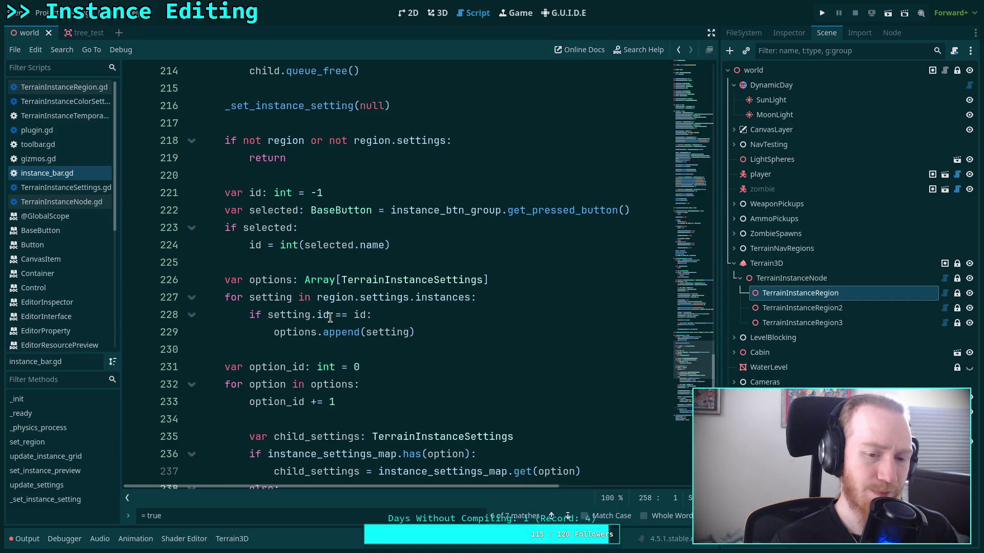
{"action": "scroll", "coordinate": [330, 318], "scroll_direction": "down", "scroll_amount": 12}
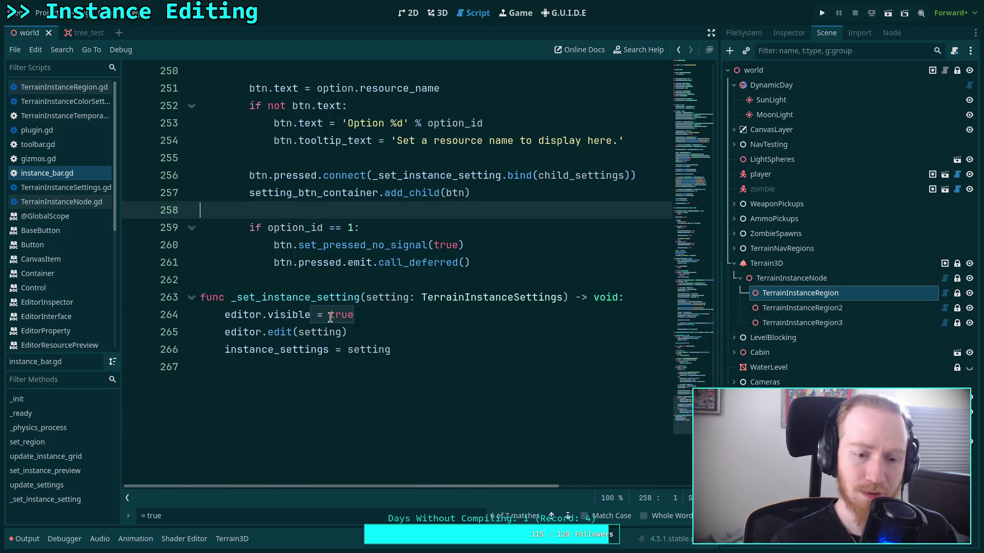
{"action": "left_click", "coordinate": [292, 280]}
{"action": "scroll", "coordinate": [294, 283], "scroll_direction": "up", "scroll_amount": 12}
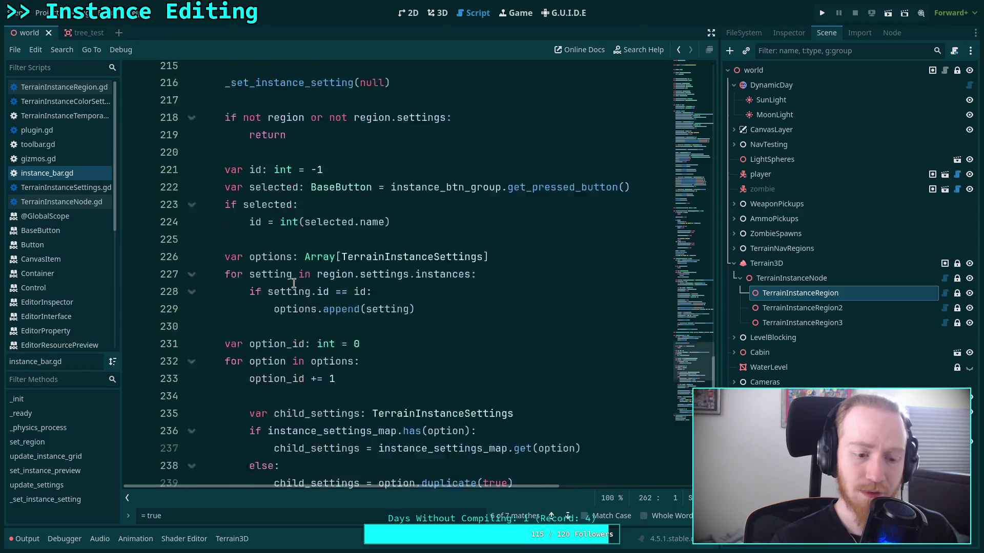
{"action": "key", "text": "Escape"}
{"action": "scroll", "coordinate": [326, 367], "scroll_direction": "down", "scroll_amount": 12}
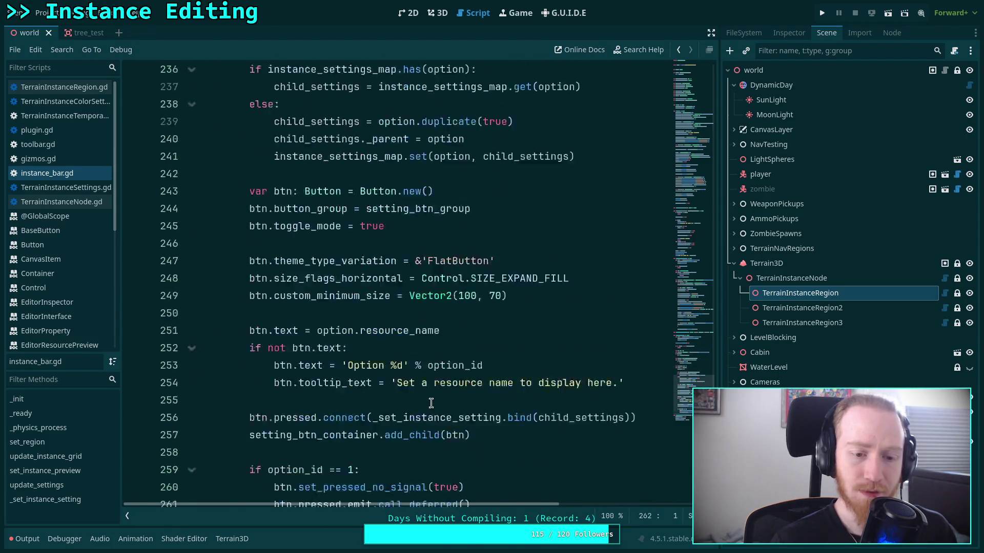
Comment out editor.visible = true on line 264 and save.
{"action": "left_click", "coordinate": [226, 367]}
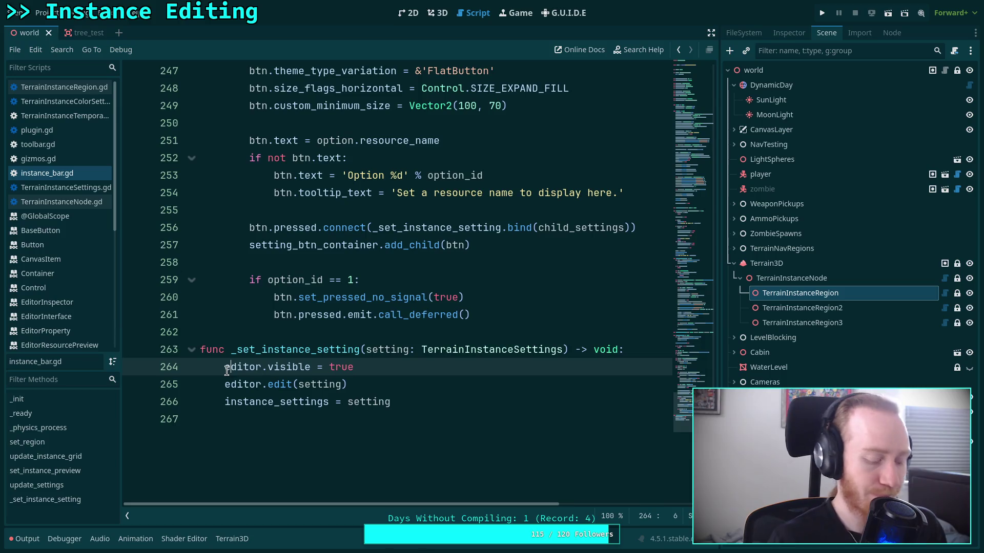
{"action": "type", "text": "#"}
{"action": "key", "text": "ctrl+s"}
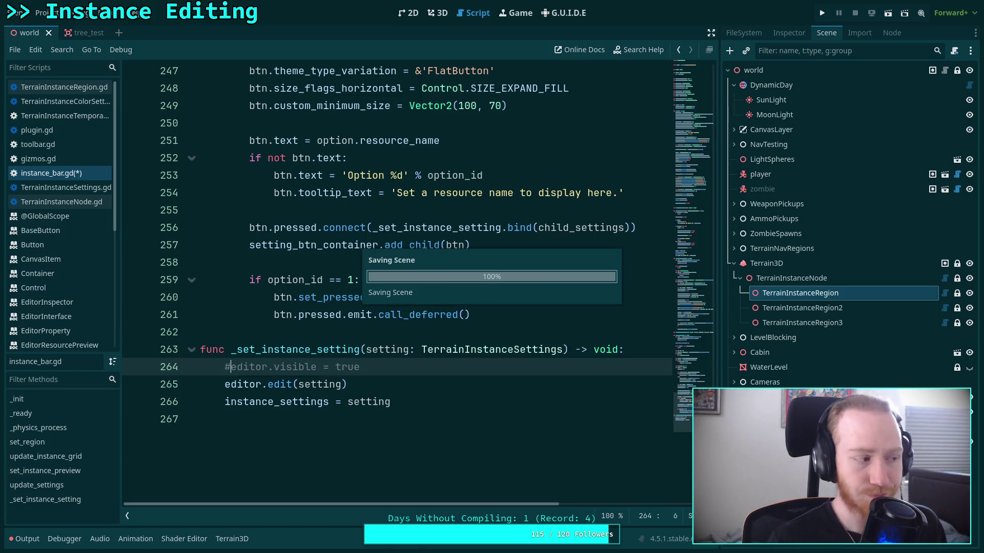
Reload the Terrain Instancer plugin, reselect TerrainInstanceRegion and open its instance bar.
{"action": "left_click", "coordinate": [430, 14]}
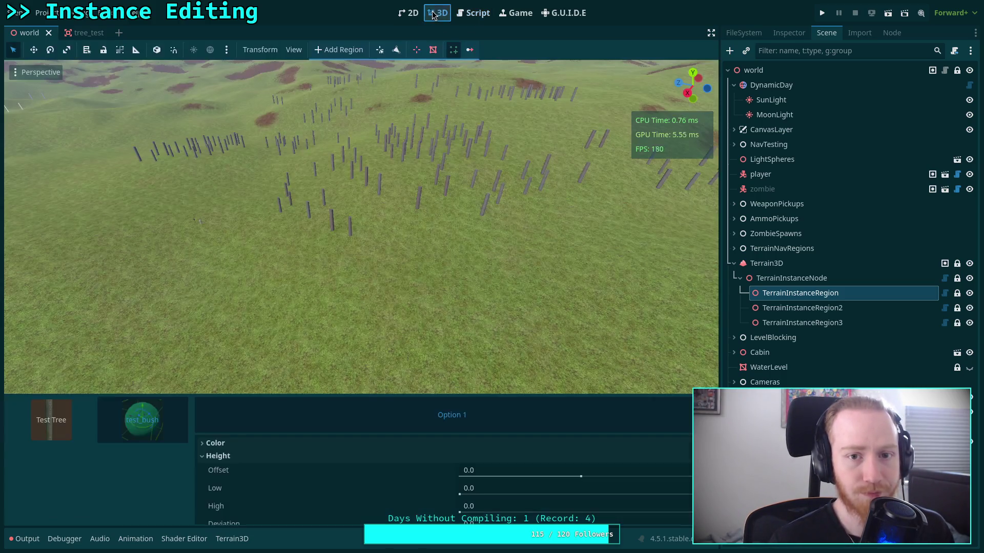
{"action": "left_click", "coordinate": [42, 12]}
{"action": "left_click", "coordinate": [62, 28]}
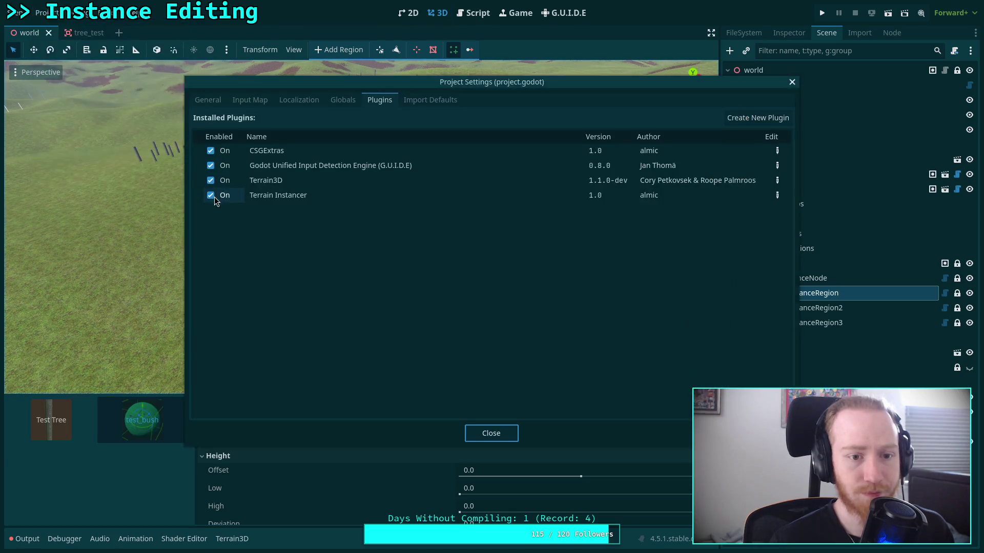
{"action": "left_click", "coordinate": [214, 197]}
{"action": "left_click", "coordinate": [214, 196]}
{"action": "left_click", "coordinate": [477, 431]}
{"action": "left_click", "coordinate": [782, 248]}
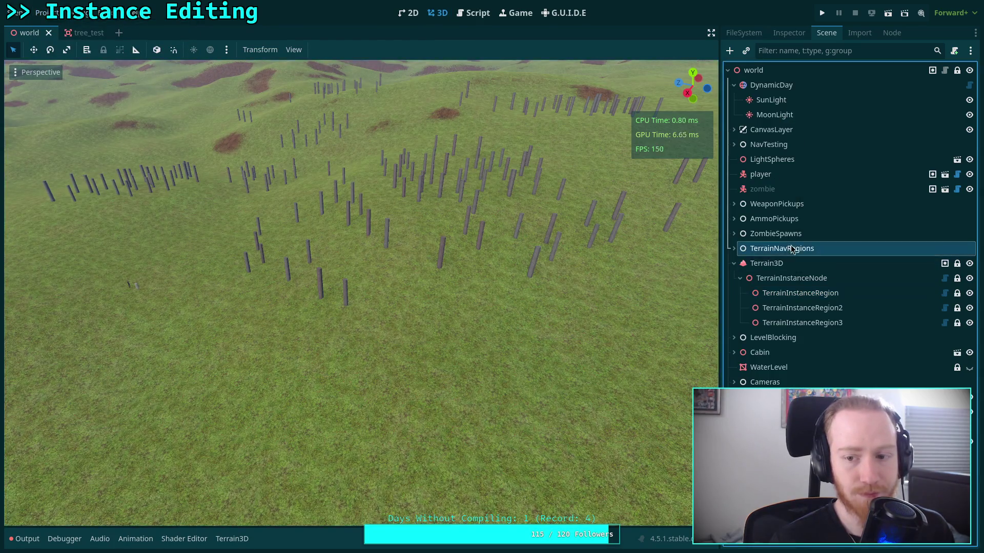
{"action": "left_click", "coordinate": [800, 293]}
{"action": "left_click", "coordinate": [453, 51]}
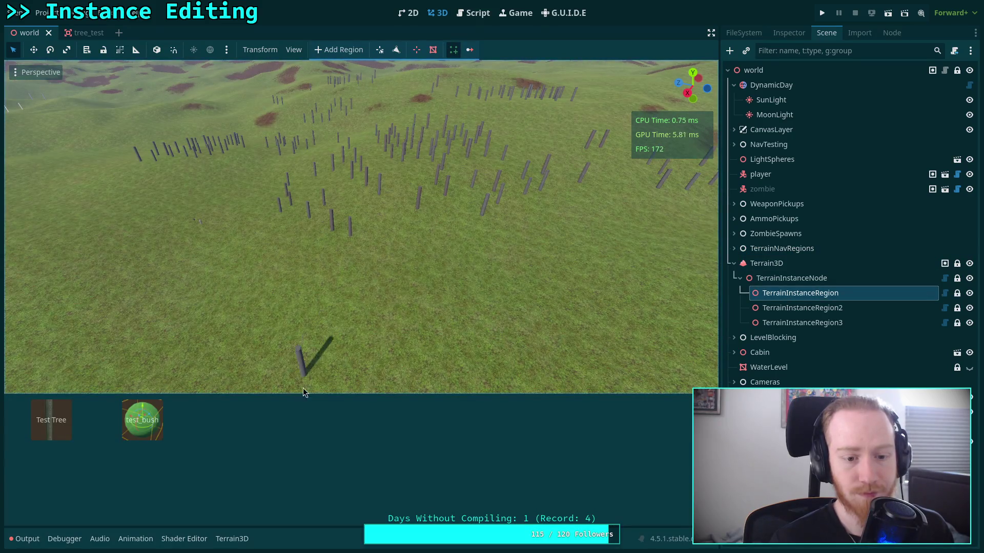
{"action": "left_click", "coordinate": [477, 14]}
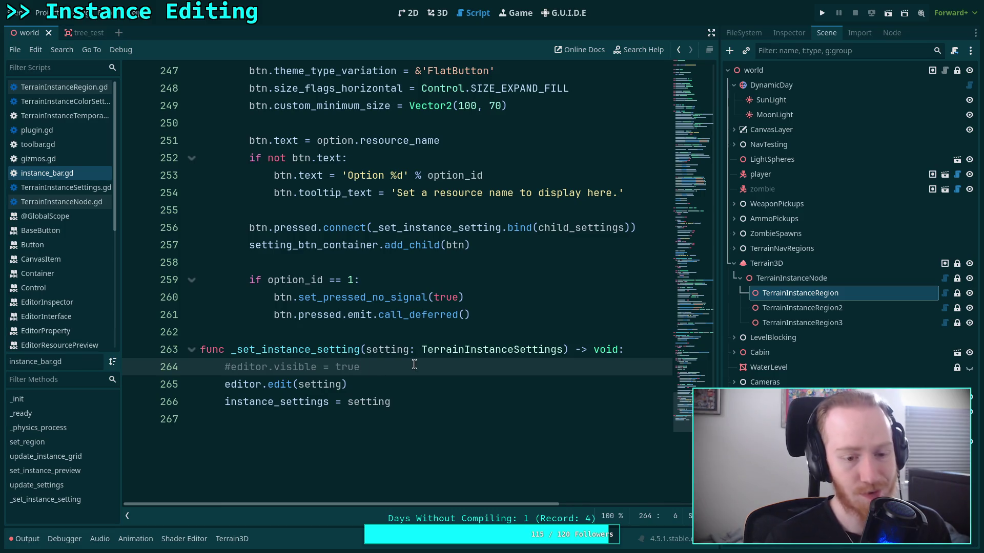
{"action": "scroll", "coordinate": [457, 356], "scroll_direction": "up", "scroll_amount": 1}
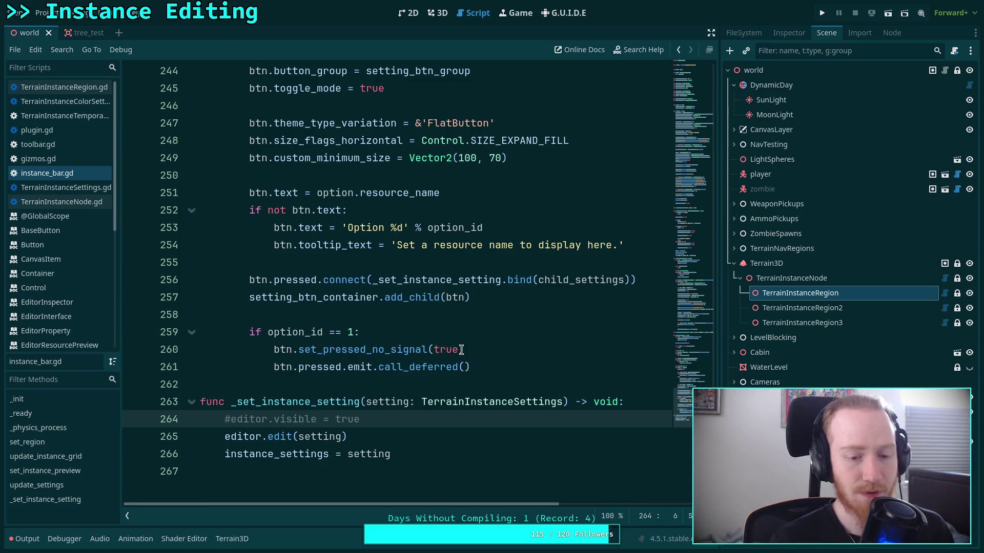
{"action": "scroll", "coordinate": [461, 350], "scroll_direction": "up", "scroll_amount": 15}
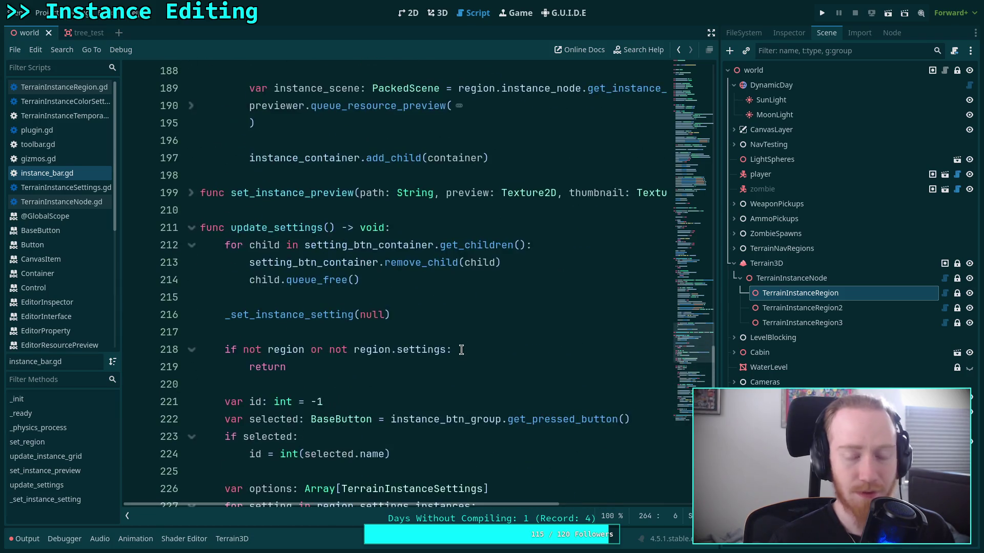
{"action": "scroll", "coordinate": [461, 350], "scroll_direction": "up", "scroll_amount": 4}
{"action": "scroll", "coordinate": [462, 350], "scroll_direction": "up", "scroll_amount": 1}
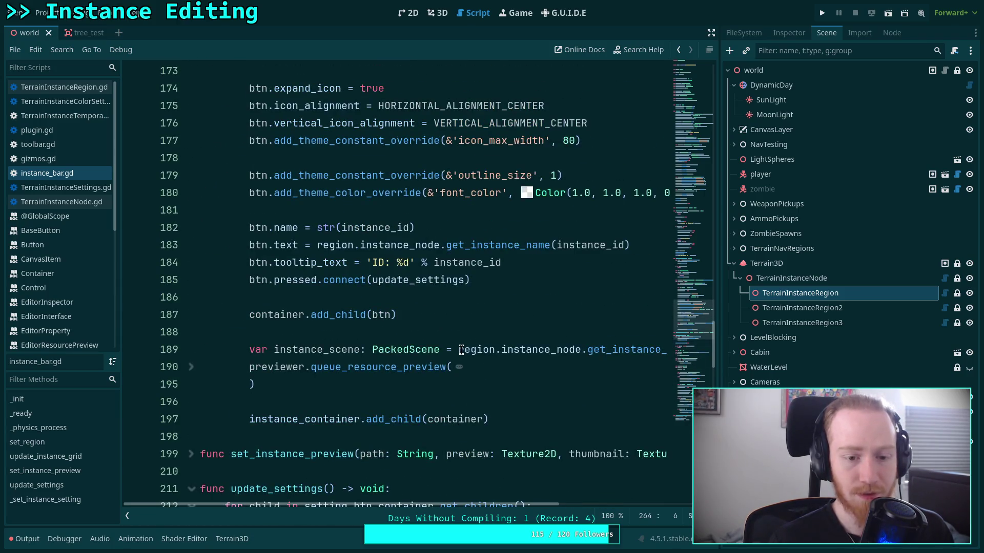
{"action": "scroll", "coordinate": [462, 350], "scroll_direction": "up", "scroll_amount": 13}
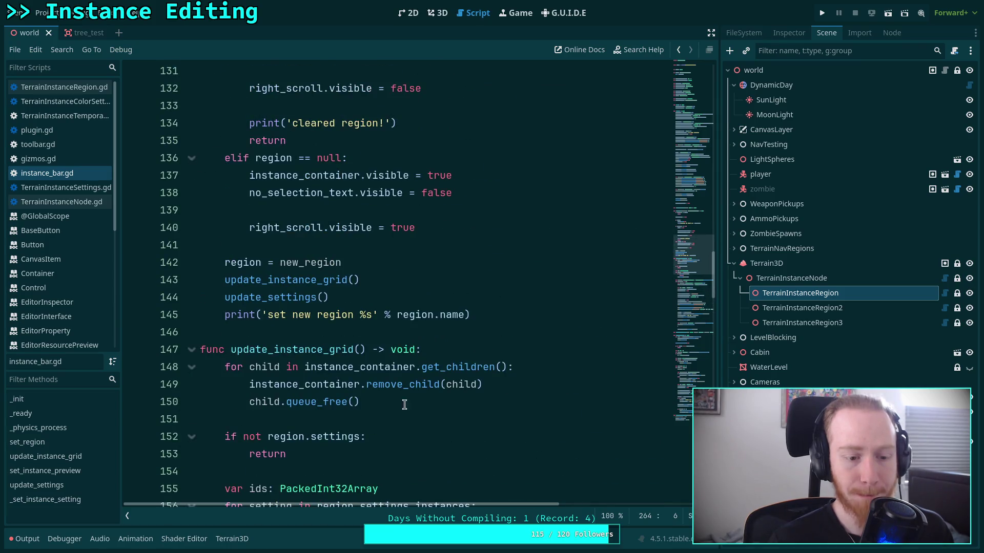
{"action": "key", "text": "ctrl+f"}
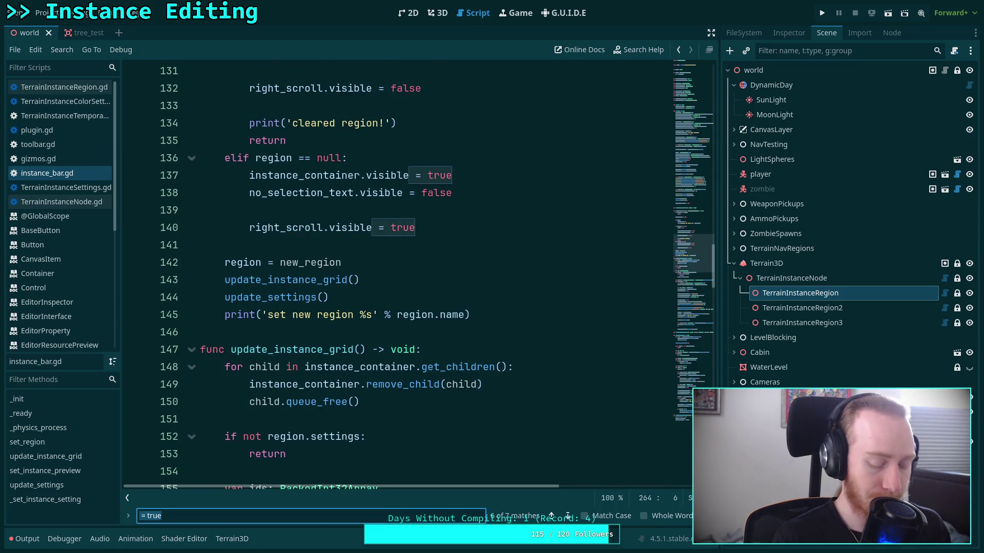
{"action": "type", "text": ".visible "}
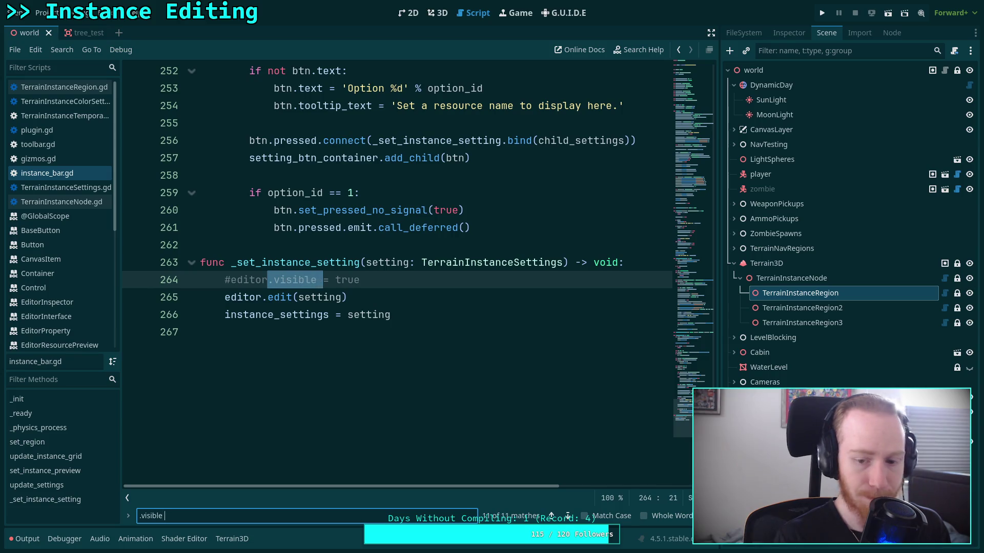
{"action": "type", "text": "="}
{"action": "left_click", "coordinate": [568, 517]}
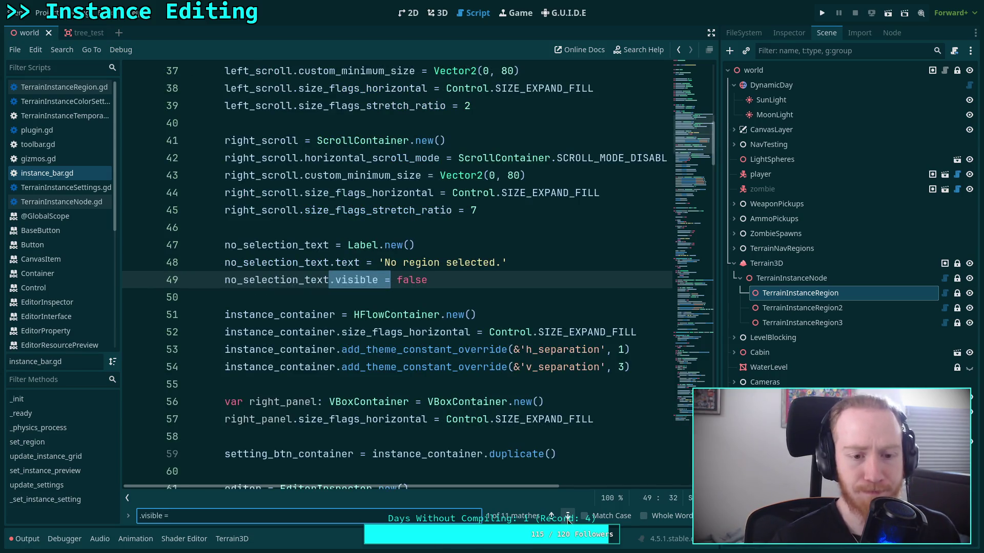
{"action": "left_click", "coordinate": [568, 517]}
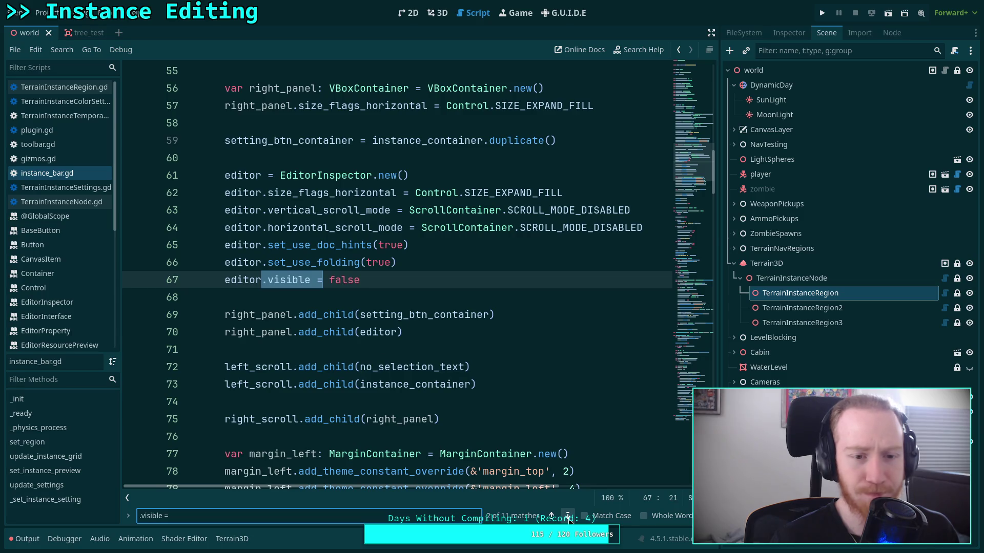
{"action": "left_click", "coordinate": [568, 516]}
{"action": "left_click", "coordinate": [567, 517]}
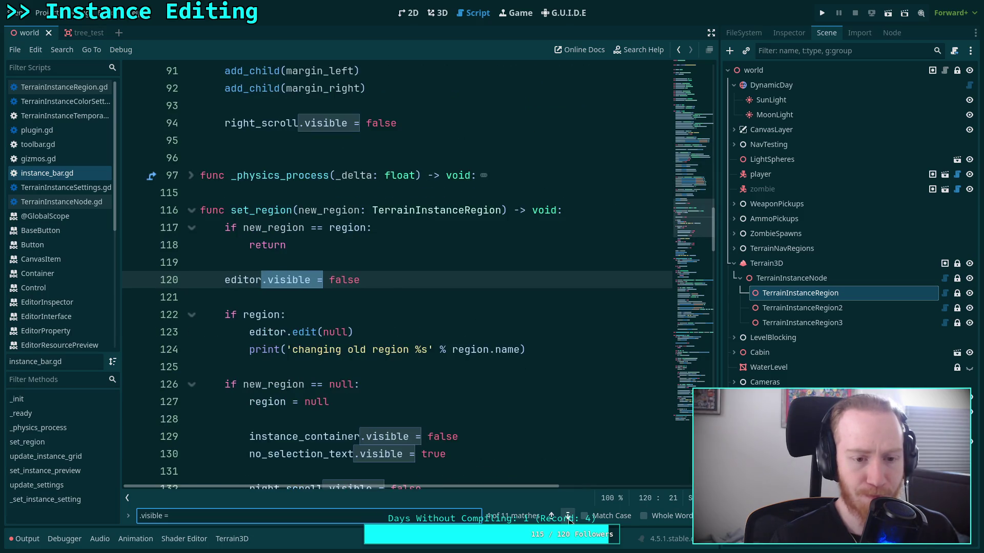
{"action": "left_click", "coordinate": [568, 516]}
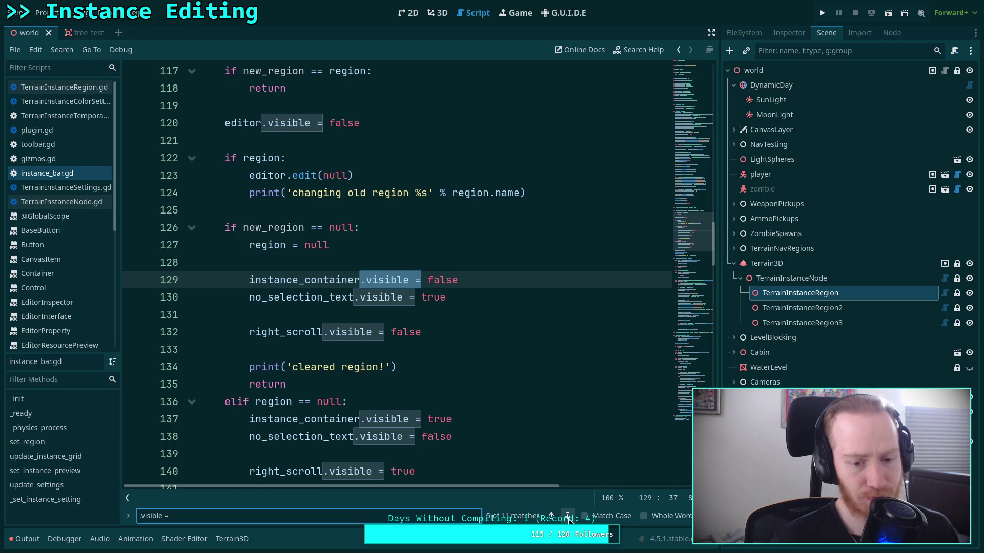
{"action": "left_click", "coordinate": [568, 517]}
{"action": "left_click", "coordinate": [568, 517]}
{"action": "left_click", "coordinate": [568, 517]}
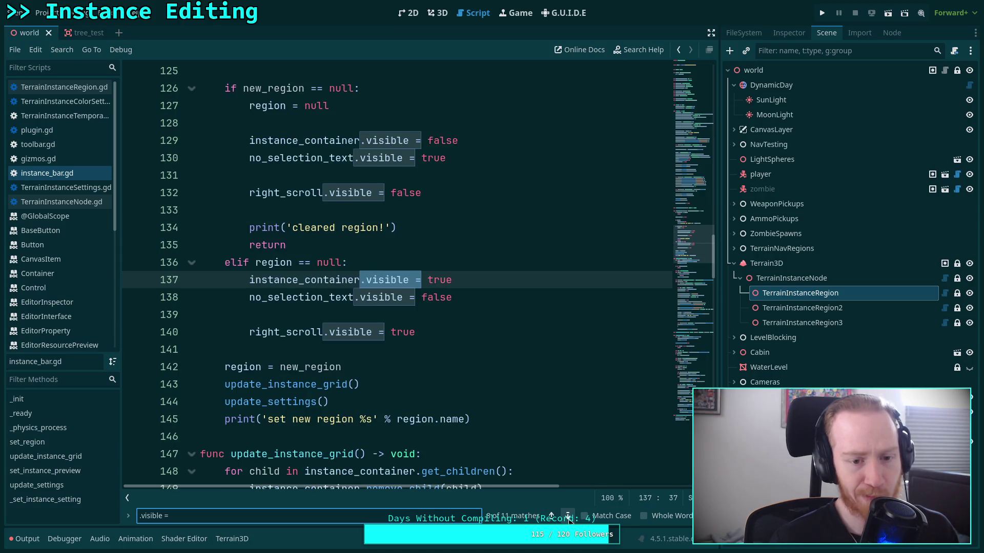
{"action": "left_click", "coordinate": [568, 517]}
{"action": "left_click", "coordinate": [568, 516]}
{"action": "left_click", "coordinate": [567, 517]}
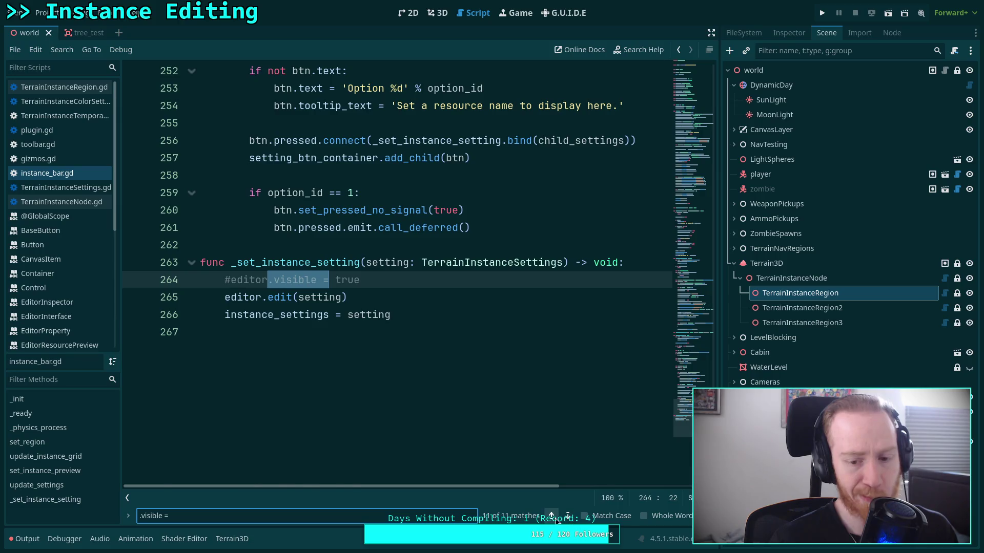
{"action": "left_click", "coordinate": [551, 516]}
{"action": "left_click", "coordinate": [567, 517]}
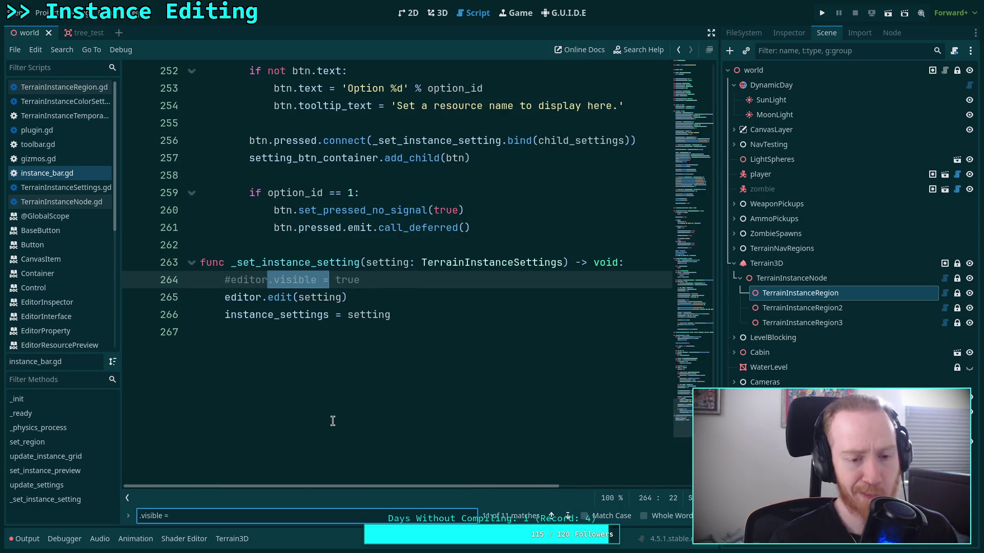
{"action": "left_click", "coordinate": [226, 279]}
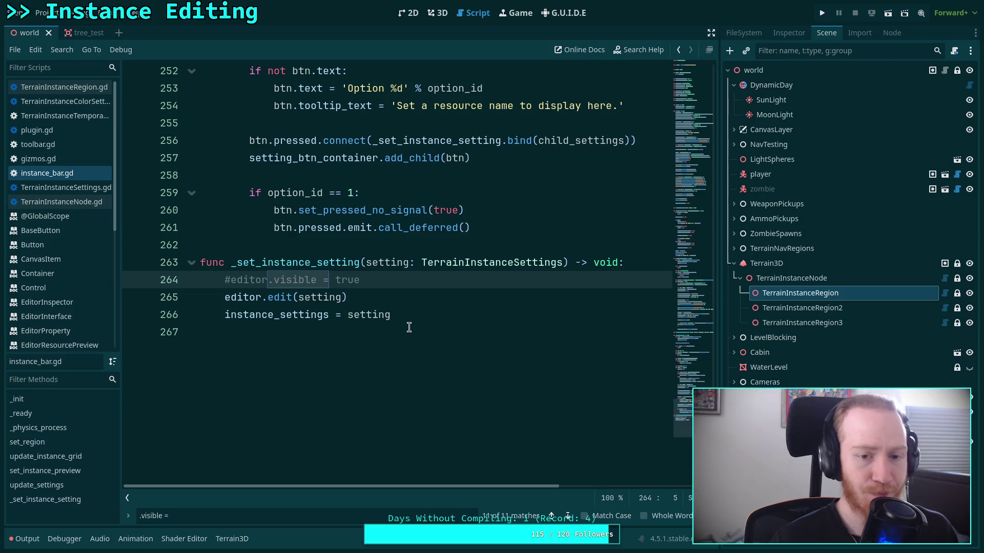
Uncomment editor.visible = true and change editor.edit(setting) to editor.edit.call_deferred(setting).
{"action": "key", "text": "ctrl+k"}
{"action": "left_click", "coordinate": [436, 297]}
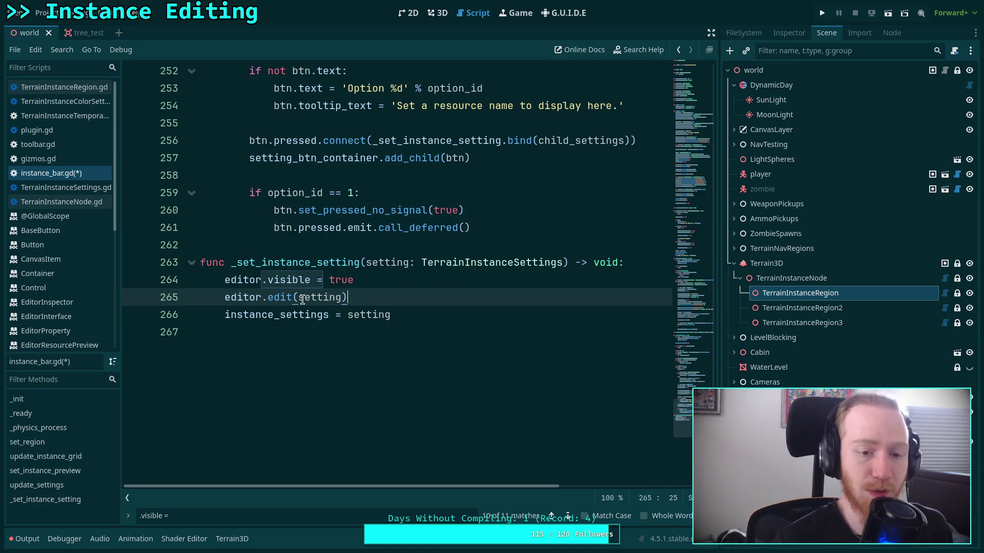
{"action": "type", "text": ".call_deferred"}
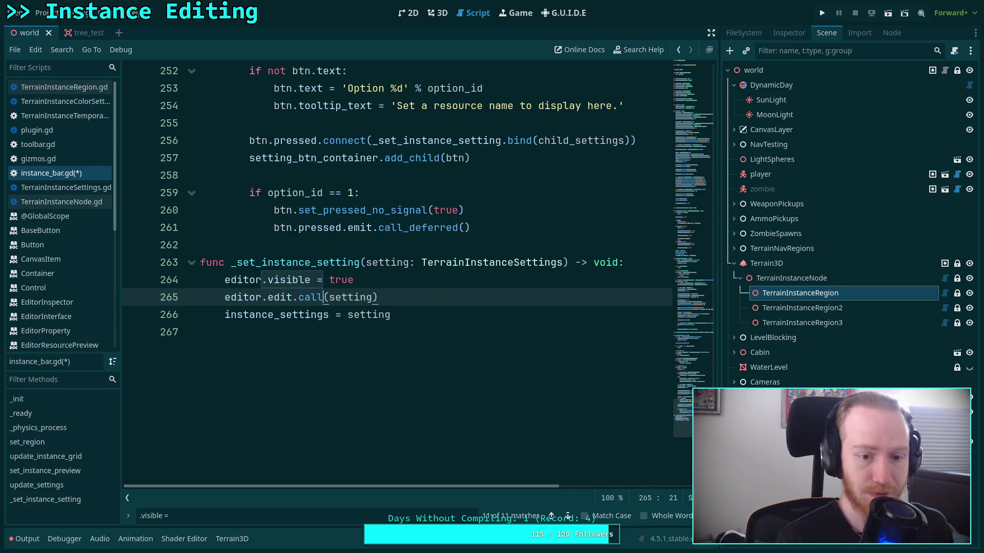
{"action": "key", "text": "Return"}
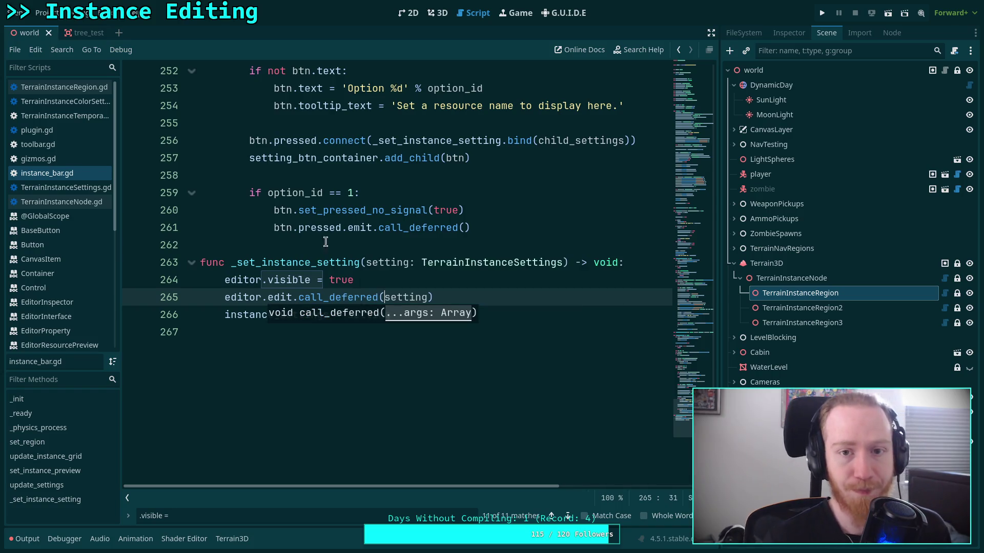
{"action": "key", "text": "ctrl+F2"}
Reload the Terrain Instancer plugin by toggling it off and on in Project Settings > Plugins.
{"action": "left_click", "coordinate": [44, 12]}
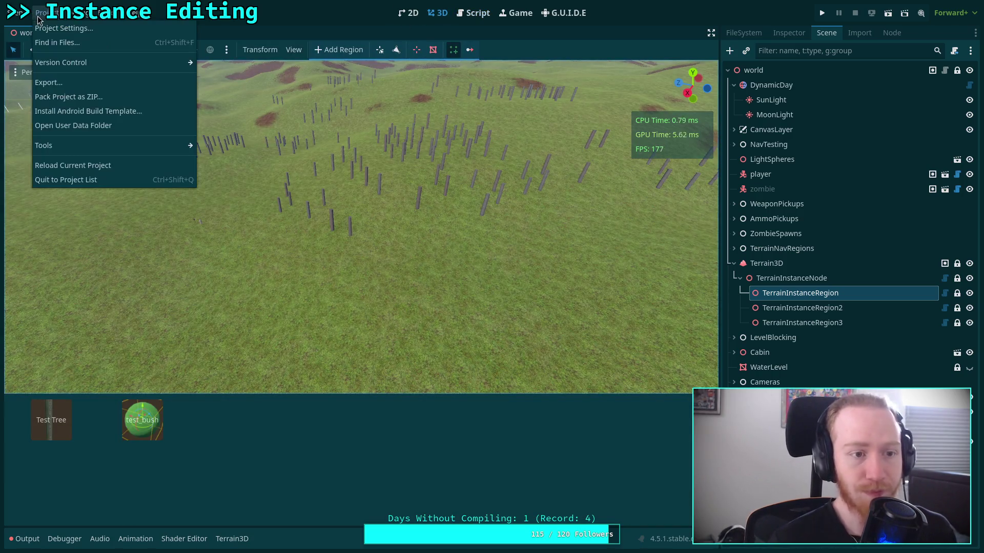
{"action": "left_click", "coordinate": [82, 28]}
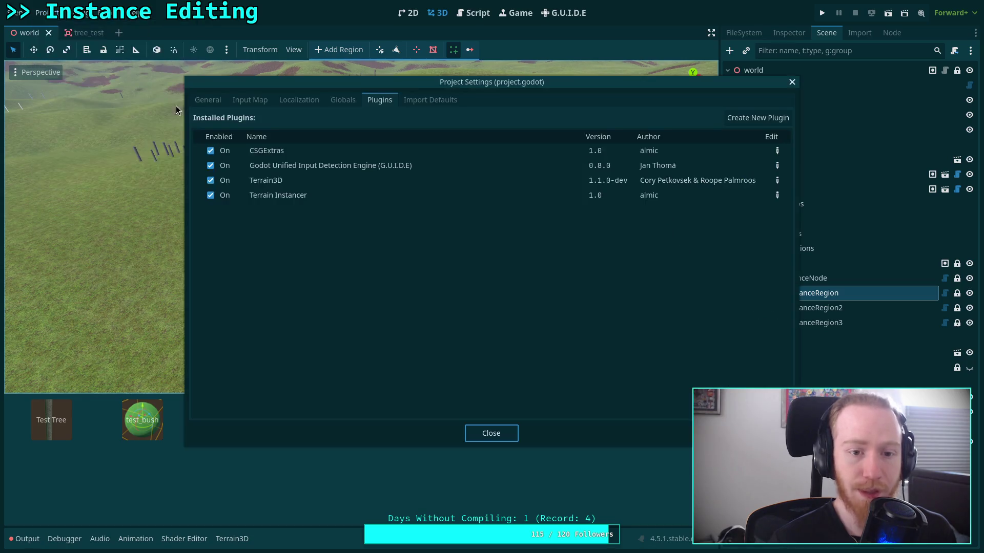
{"action": "left_click", "coordinate": [222, 199]}
{"action": "left_click", "coordinate": [222, 198]}
{"action": "left_click", "coordinate": [491, 433]}
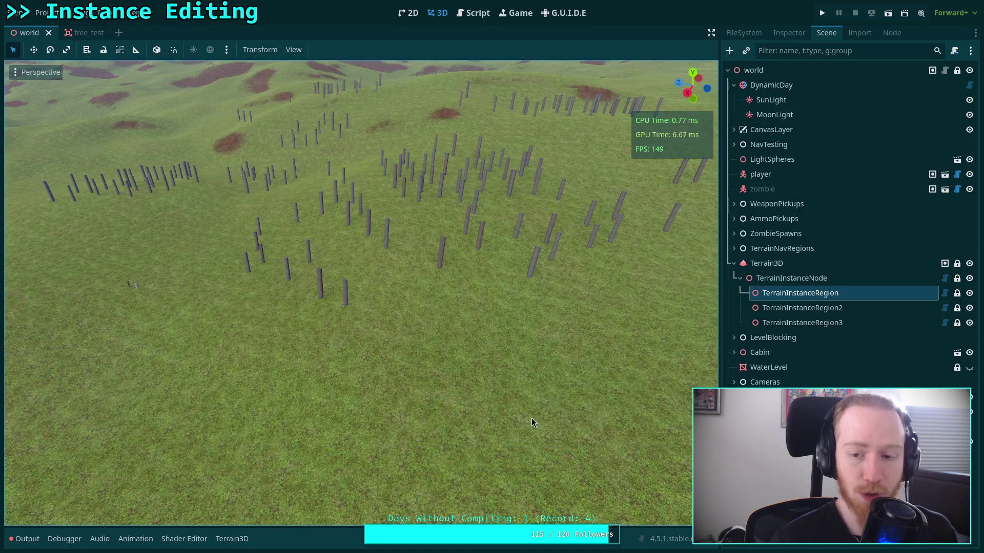
On TerrainInstanceRegion, pick test_bush in the instance bar to confirm its Option 1 settings, then return to instance_bar.gd.
{"action": "left_click", "coordinate": [782, 249]}
{"action": "left_click", "coordinate": [797, 293]}
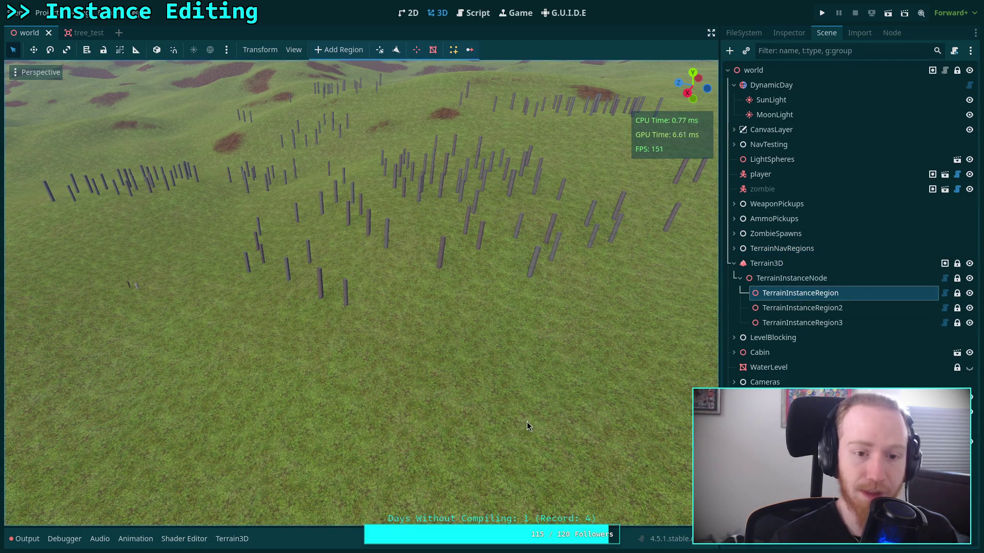
{"action": "left_click", "coordinate": [454, 49]}
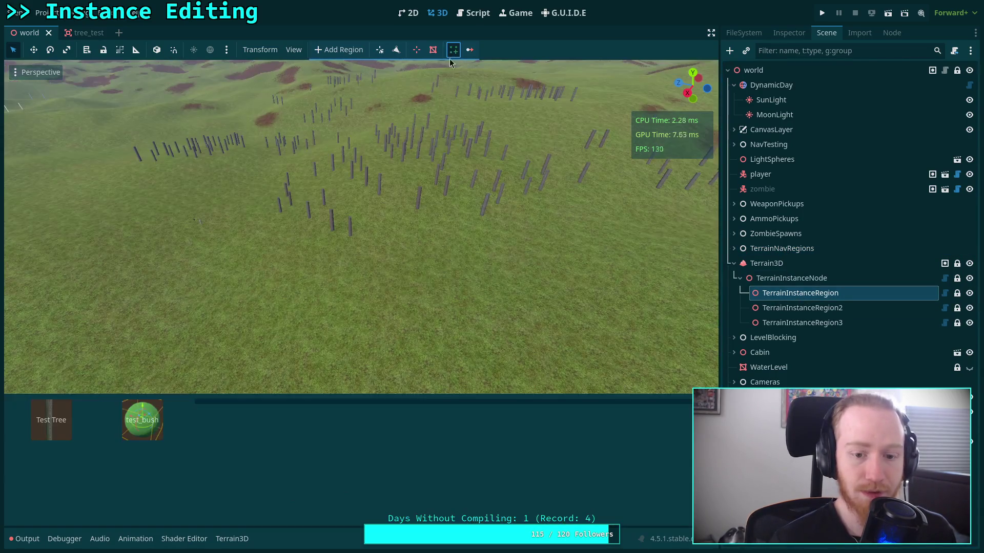
{"action": "left_click", "coordinate": [350, 403]}
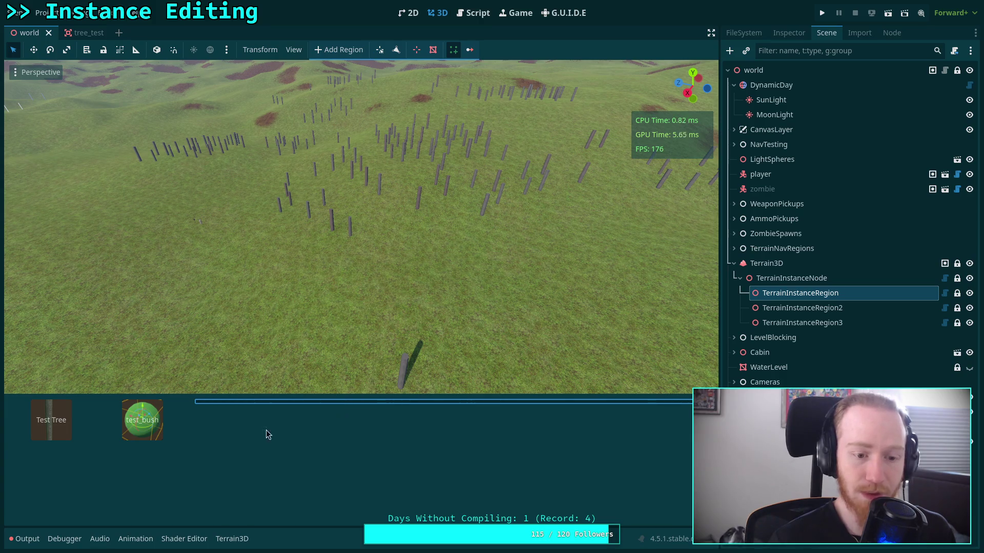
{"action": "left_click", "coordinate": [130, 435]}
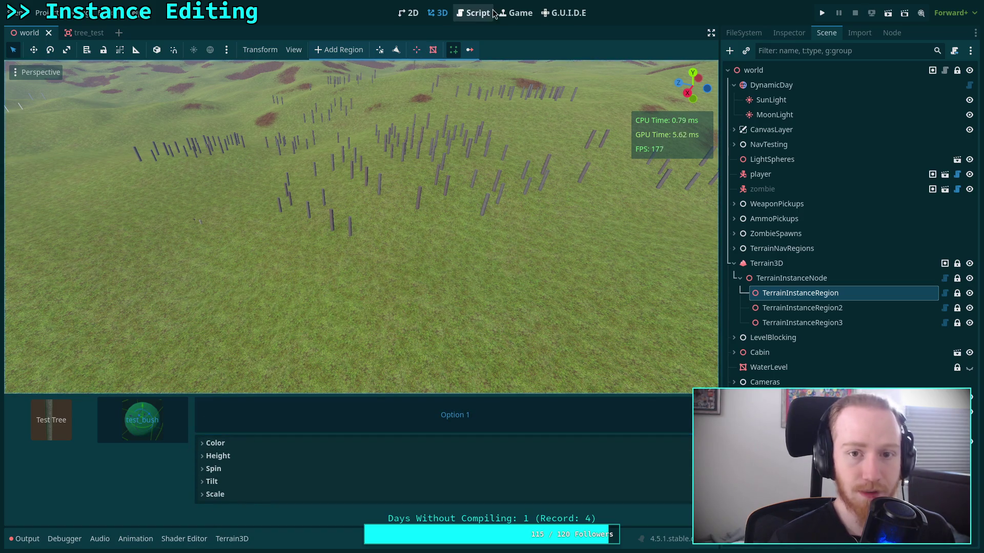
{"action": "left_click", "coordinate": [474, 13]}
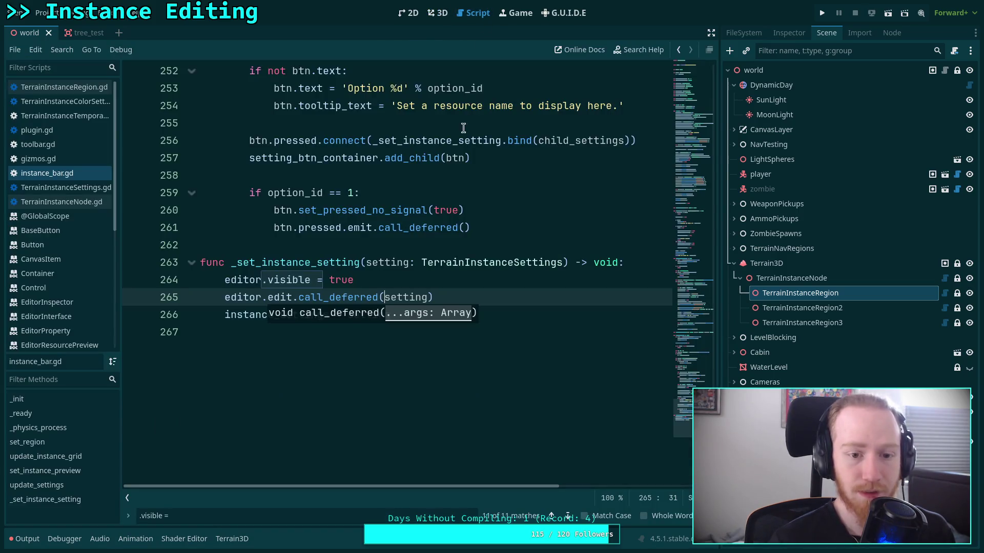
Remove .call_deferred on line 265 so editor.edit(setting) runs directly.
{"action": "left_click", "coordinate": [231, 279]}
{"action": "left_click_drag", "start_coordinate": [378, 297], "coordinate": [292, 297]}
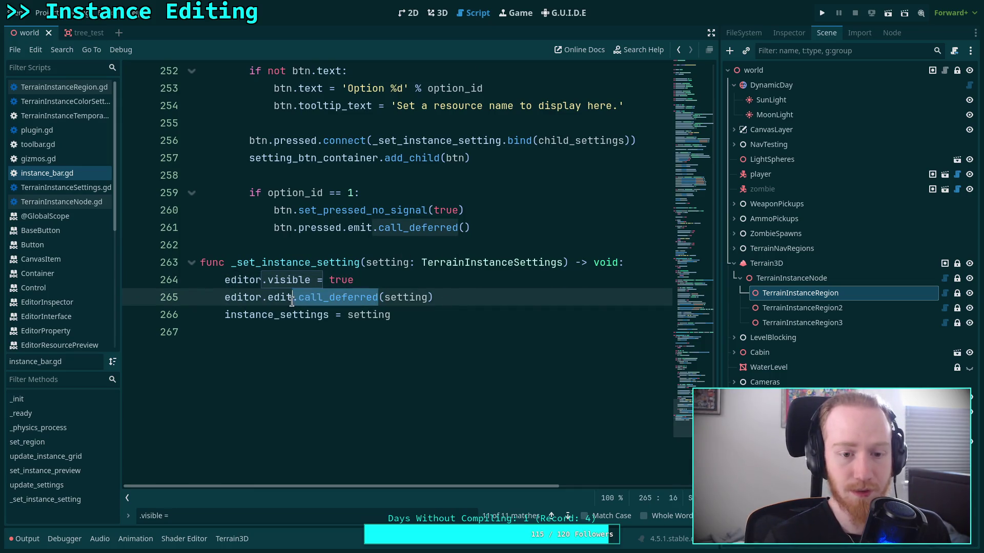
{"action": "key", "text": "BackSpace"}
Search instance_bar.gd for the places where _set_instance_setting is called.
{"action": "left_click", "coordinate": [403, 286]}
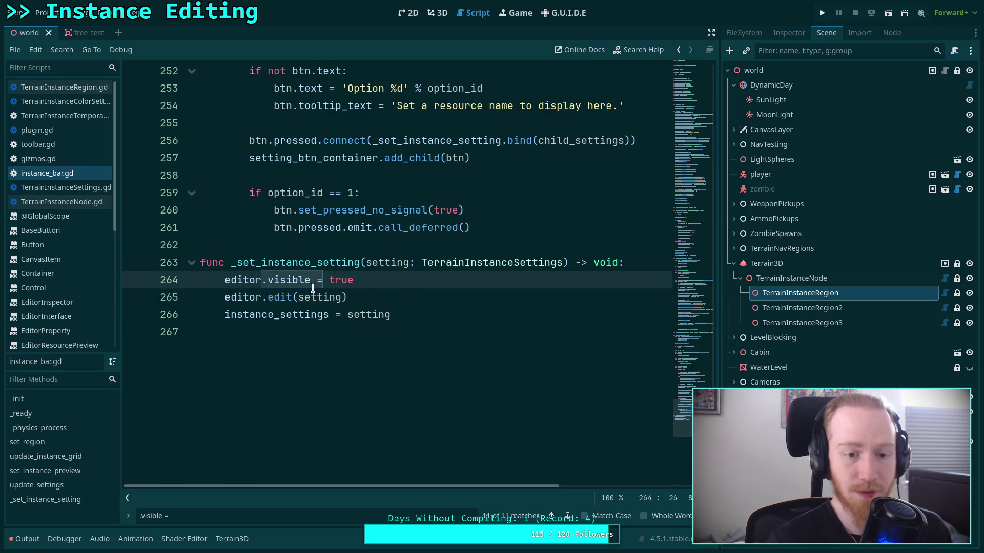
{"action": "double_click", "coordinate": [285, 281]}
{"action": "left_click", "coordinate": [229, 341]}
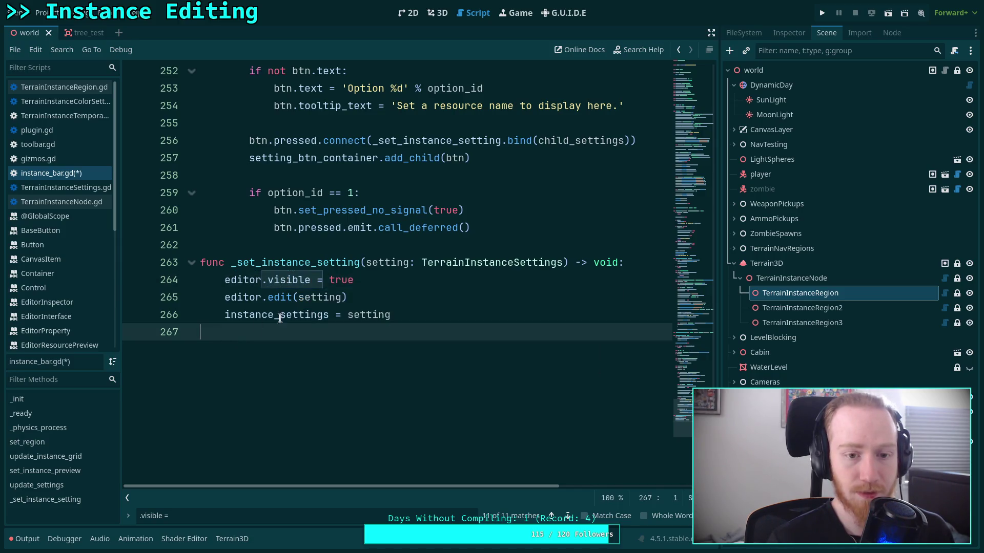
{"action": "scroll", "coordinate": [303, 323], "scroll_direction": "up", "scroll_amount": 2}
{"action": "double_click", "coordinate": [303, 371]}
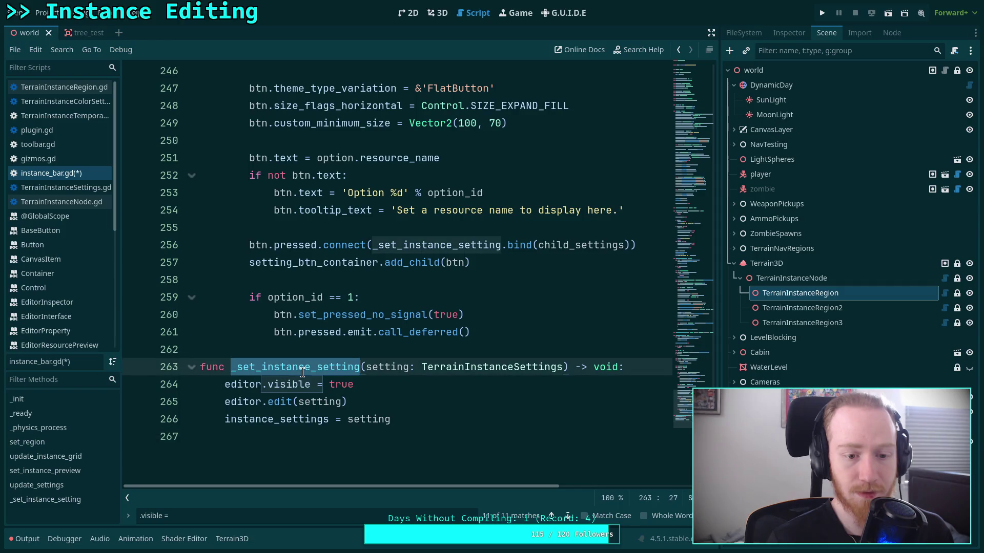
{"action": "key", "text": "ctrl+f"}
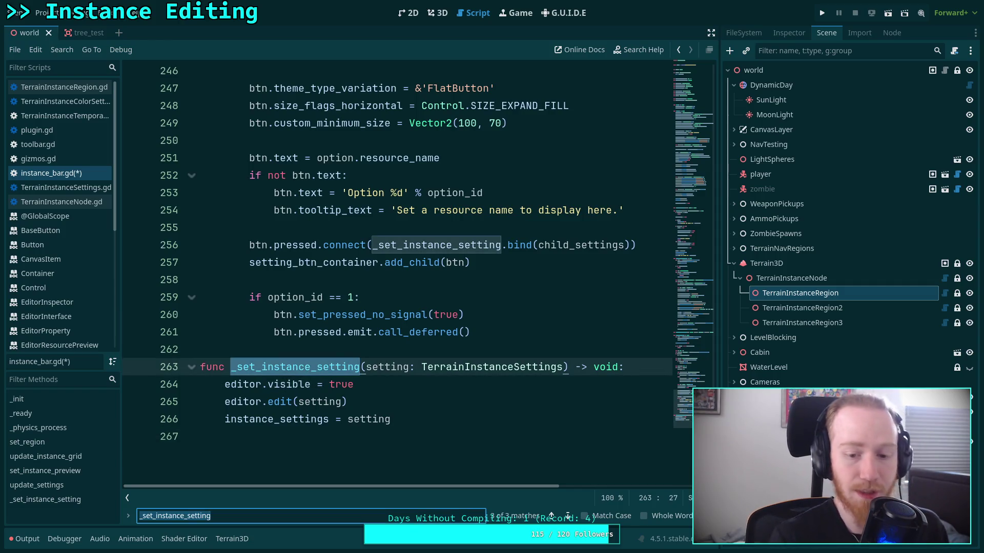
{"action": "left_click", "coordinate": [567, 517]}
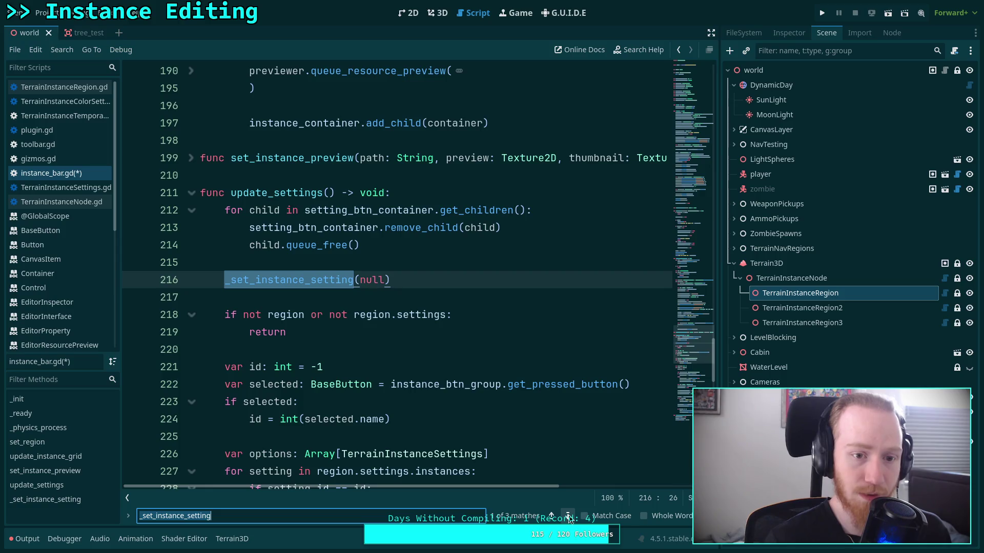
{"action": "left_click", "coordinate": [568, 516]}
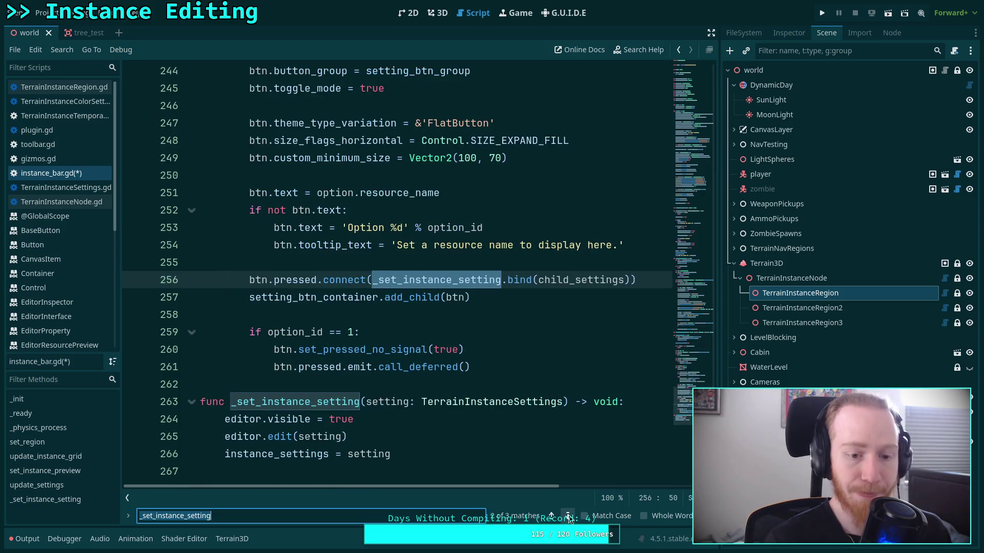
{"action": "scroll", "coordinate": [359, 413], "scroll_direction": "down", "scroll_amount": 3}
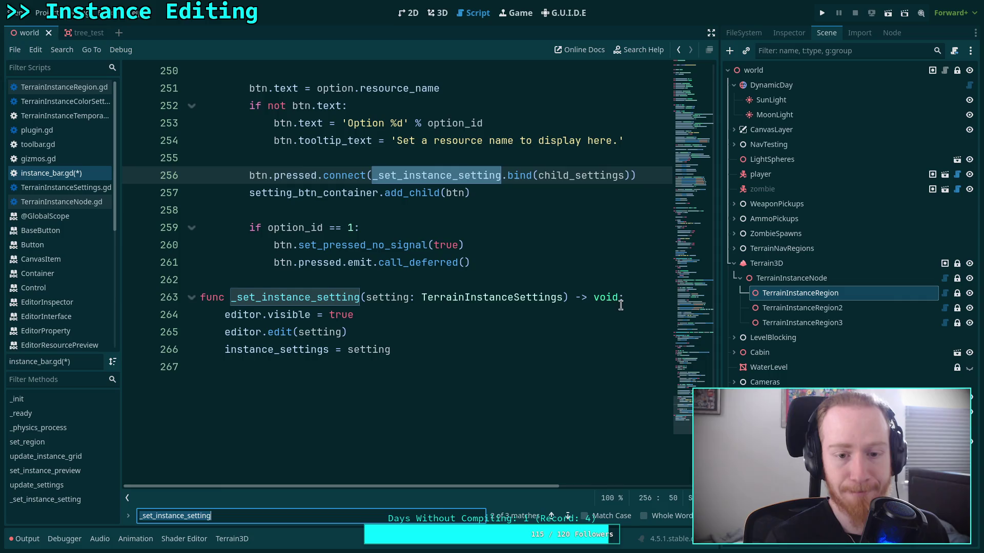
Try an 'if setting:' guard at the top of the function body, then delete it.
{"action": "left_click", "coordinate": [621, 306]}
{"action": "key", "text": "Return"}
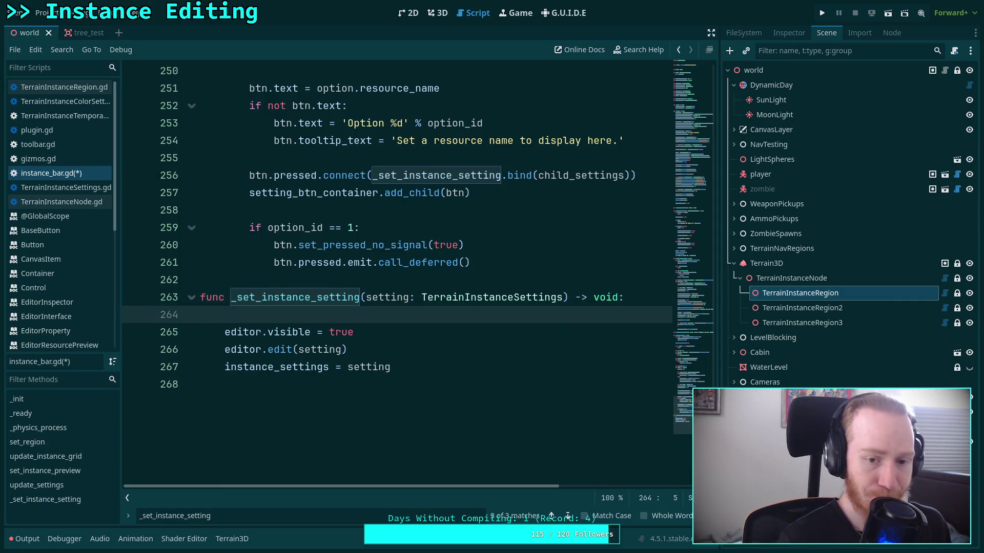
{"action": "type", "text": "if not"}
{"action": "key", "text": "BackSpace"}
{"action": "key", "text": "BackSpace"}
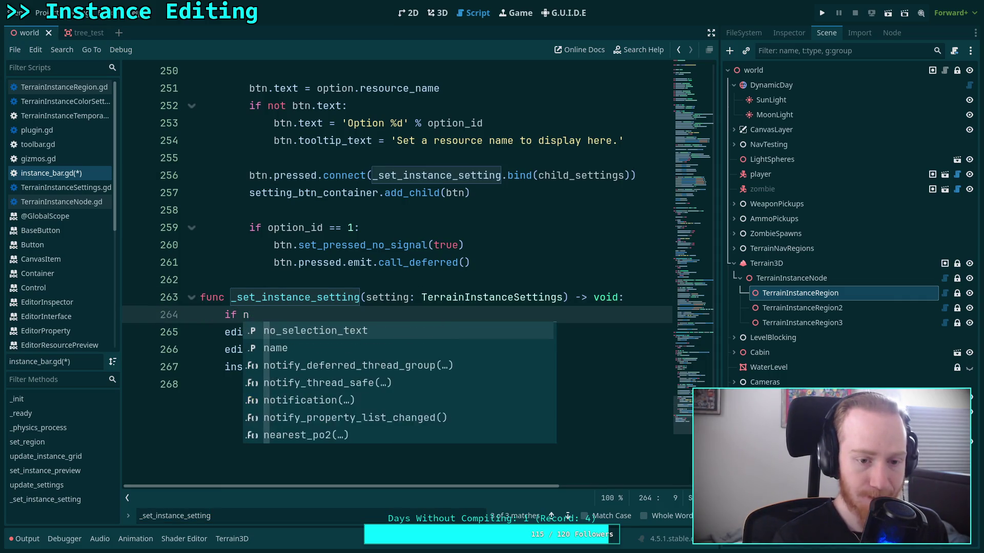
{"action": "type", "text": "setting:"}
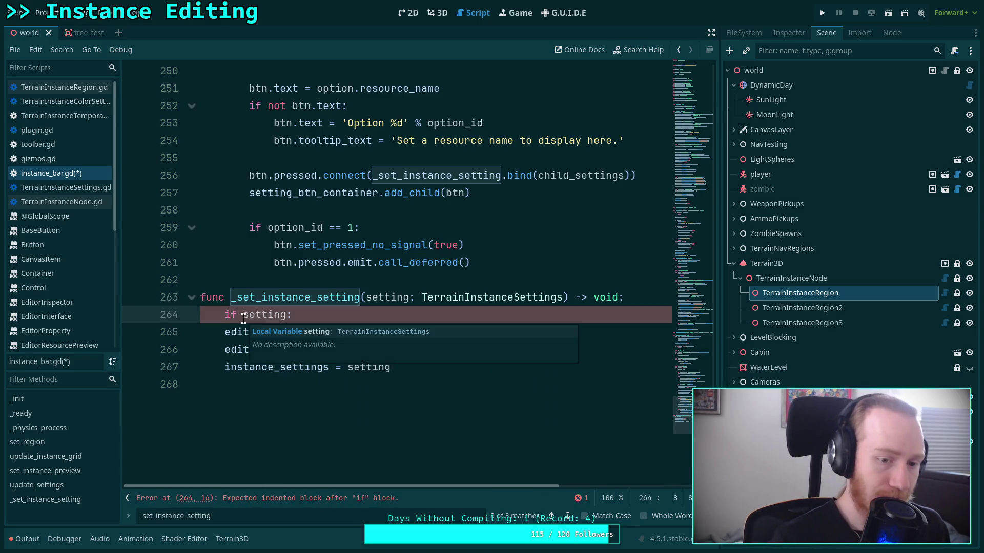
{"action": "key", "text": "shift+Home"}
{"action": "key", "text": "shift+Home"}
{"action": "key", "text": "BackSpace"}
{"action": "key", "text": "BackSpace"}
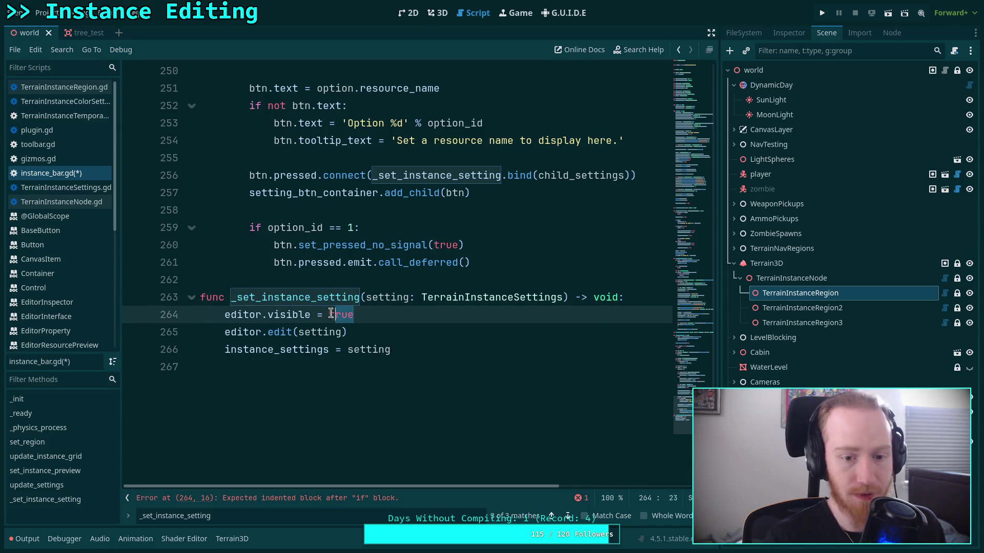
Change line 264 to editor.visible = setting != null and save the script.
{"action": "double_click", "coordinate": [328, 314]}
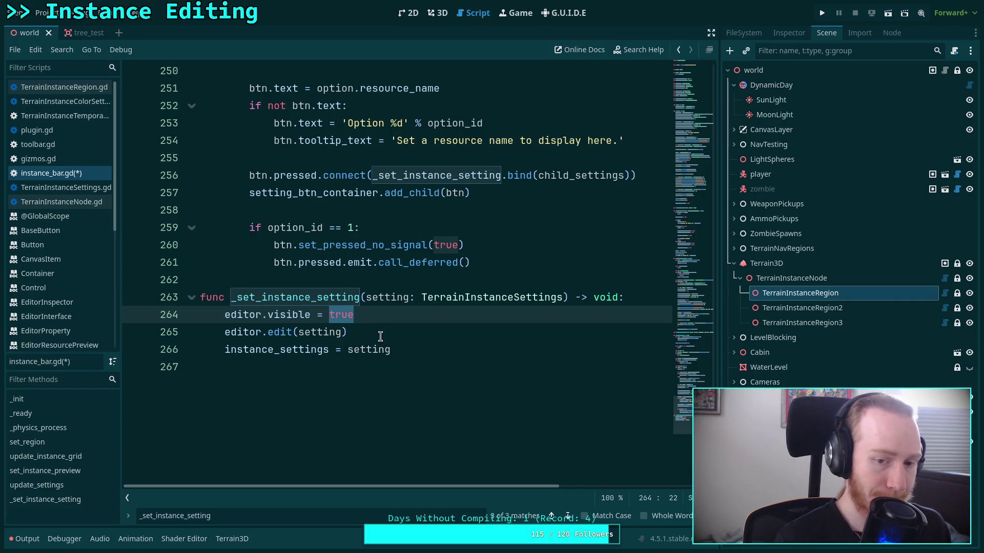
{"action": "type", "text": "setting"}
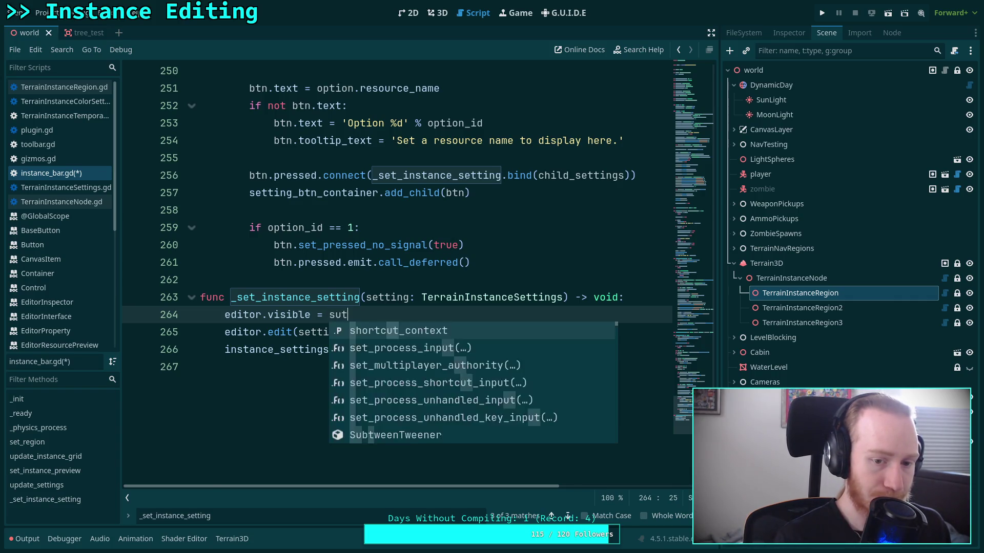
{"action": "type", "text": " == null"}
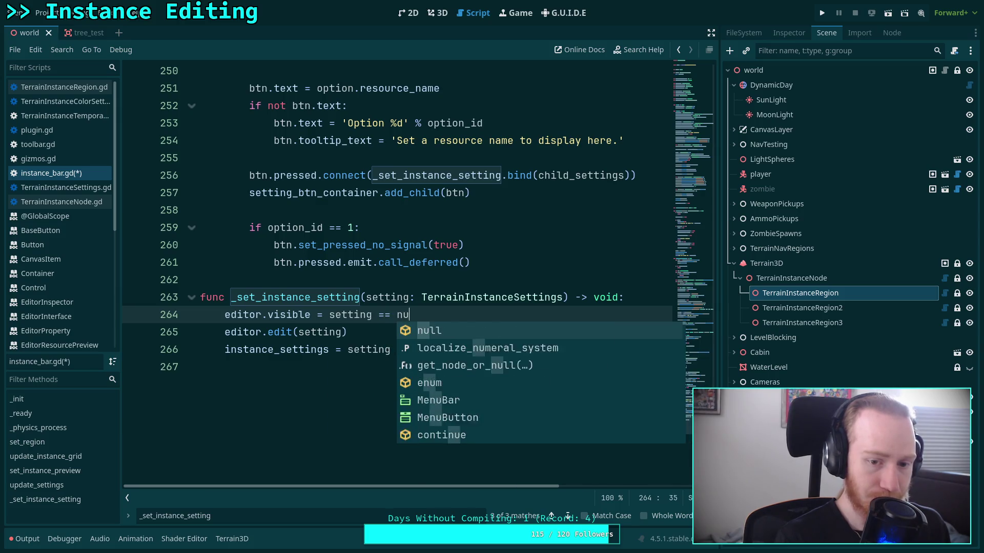
{"action": "key", "text": "ctrl+s"}
{"action": "left_click", "coordinate": [384, 314]}
{"action": "key", "text": "BackSpace"}
{"action": "type", "text": "!"}
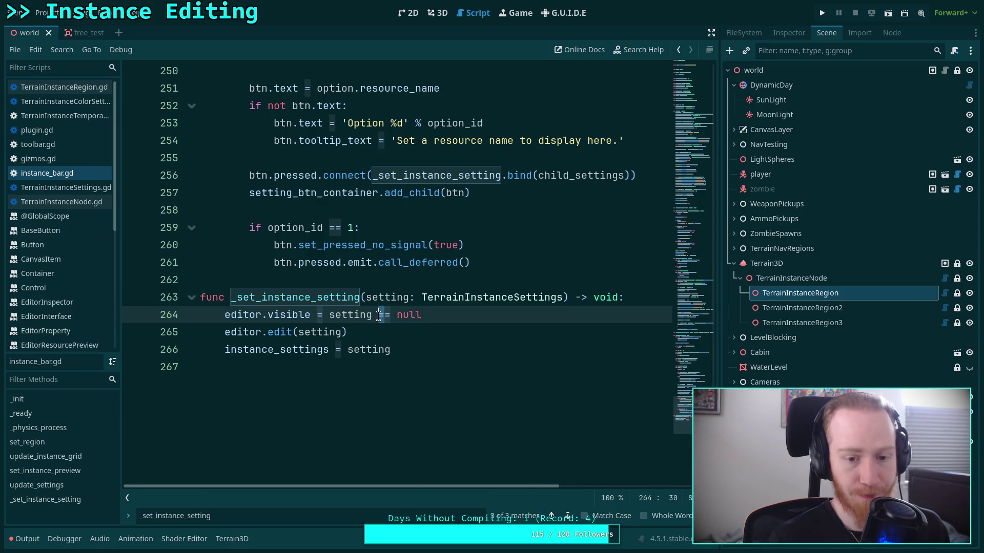
{"action": "key", "text": "ctrl+s"}
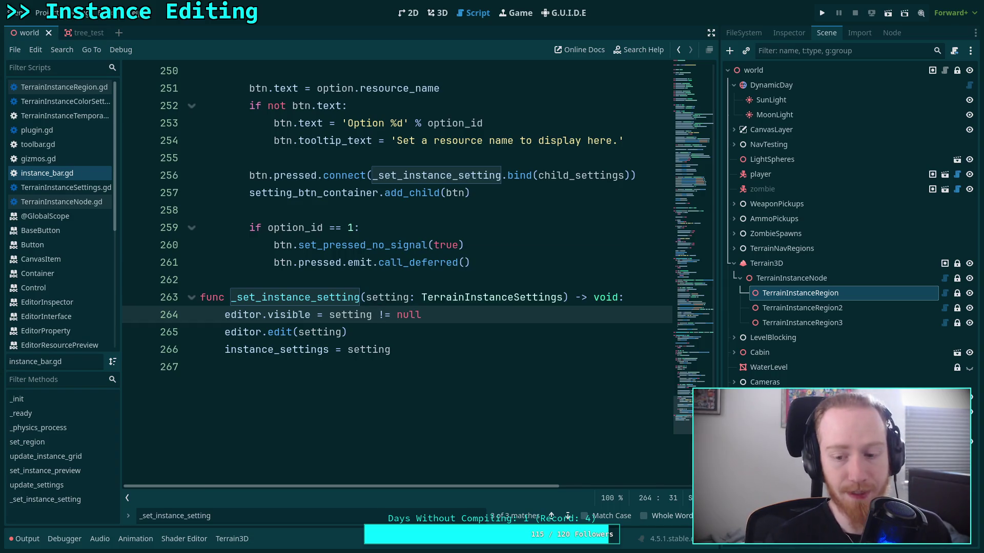
{"action": "key", "text": "Escape"}
{"action": "left_click", "coordinate": [402, 296]}
Reload Terrain Instancer, then reopen the instance bar on TerrainInstanceRegion showing Test Tree and test_bush.
{"action": "left_click", "coordinate": [437, 13]}
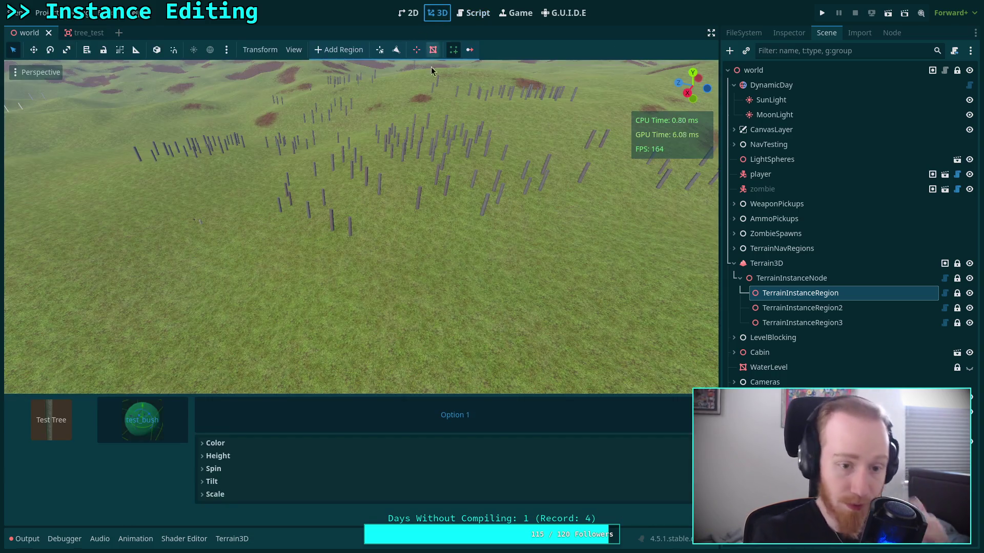
{"action": "left_click", "coordinate": [51, 13]}
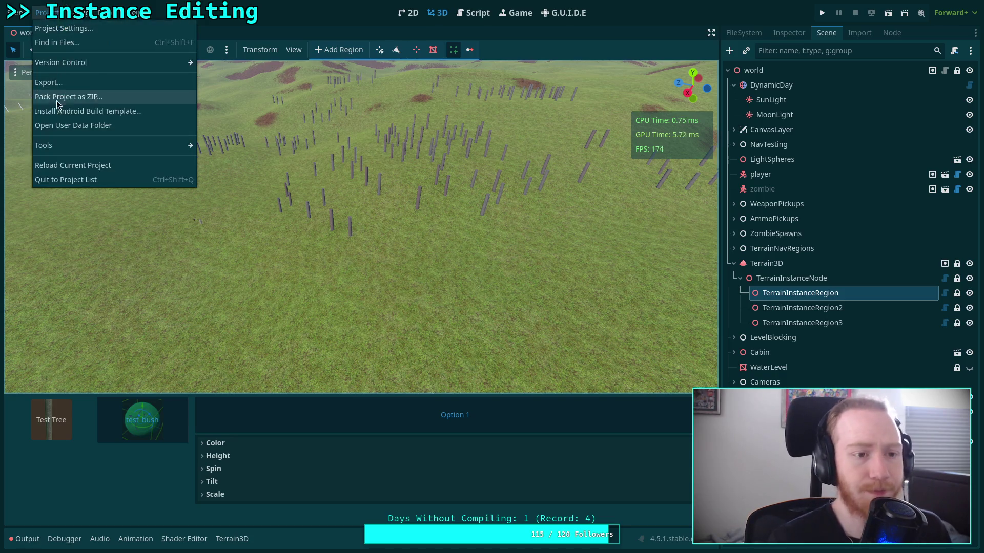
{"action": "left_click", "coordinate": [75, 31]}
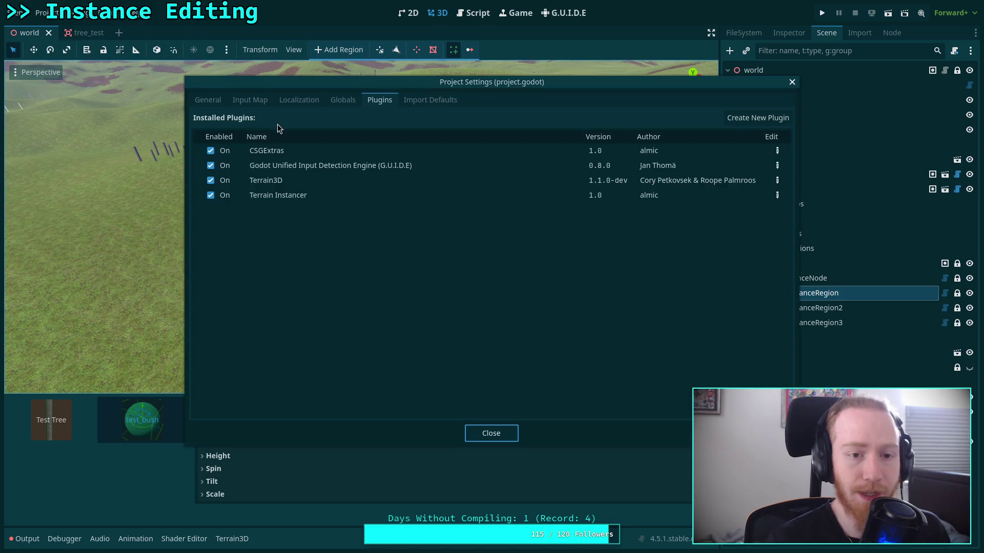
{"action": "left_click", "coordinate": [232, 197]}
{"action": "left_click", "coordinate": [231, 197]}
{"action": "key", "text": "Escape"}
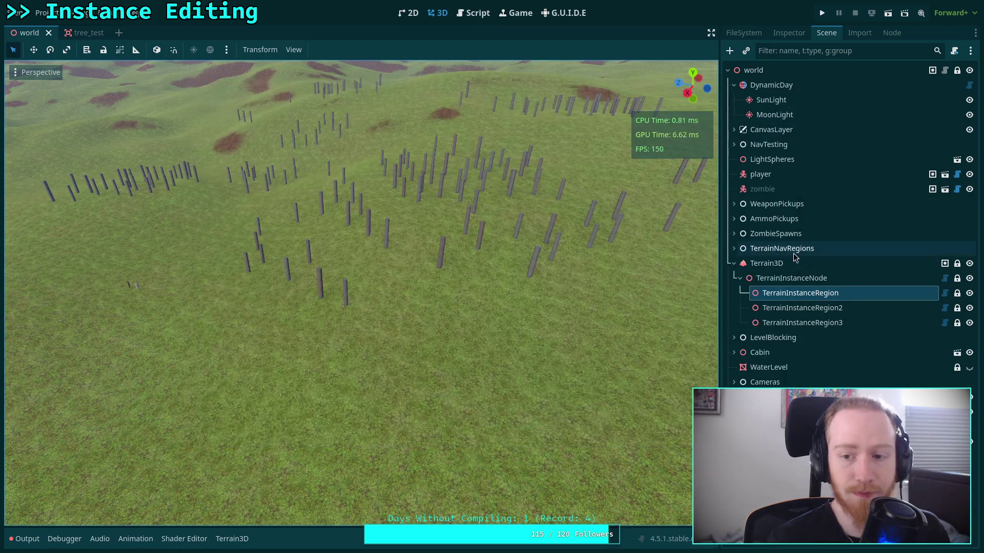
{"action": "left_click", "coordinate": [801, 293]}
{"action": "left_click", "coordinate": [453, 49]}
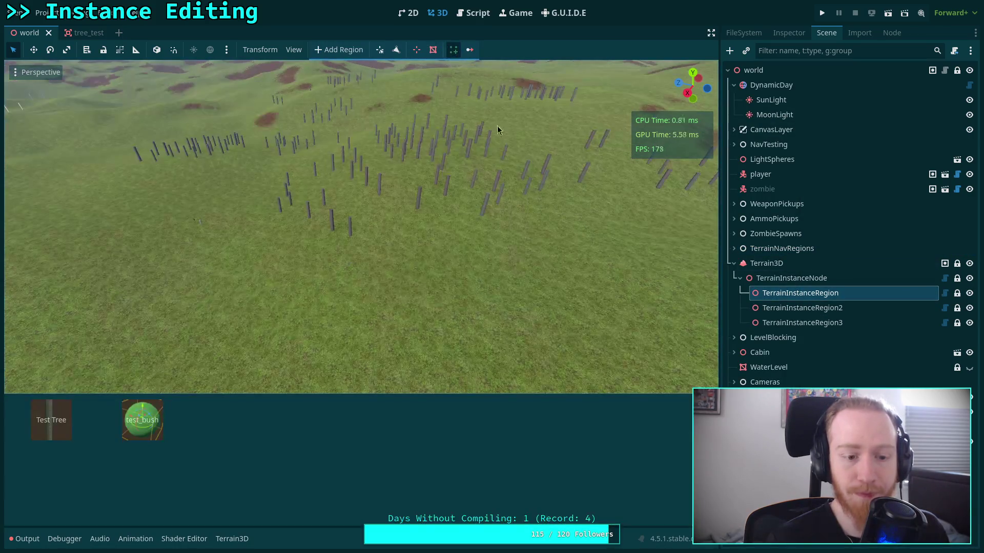
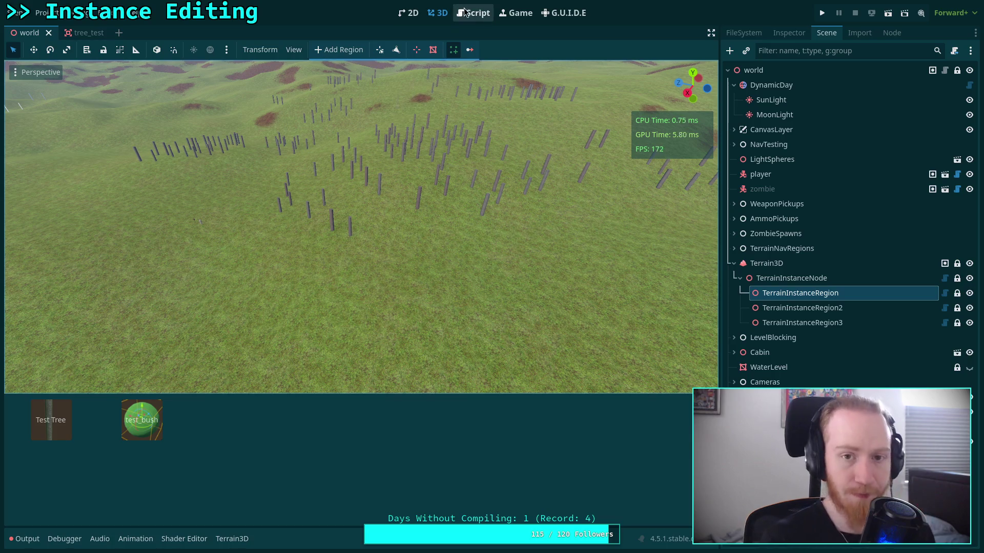
Select the Test Tree instance, then switch to test_bush to show its Color, Height, Spin, Tilt and Scale settings.
{"action": "left_click", "coordinate": [85, 430]}
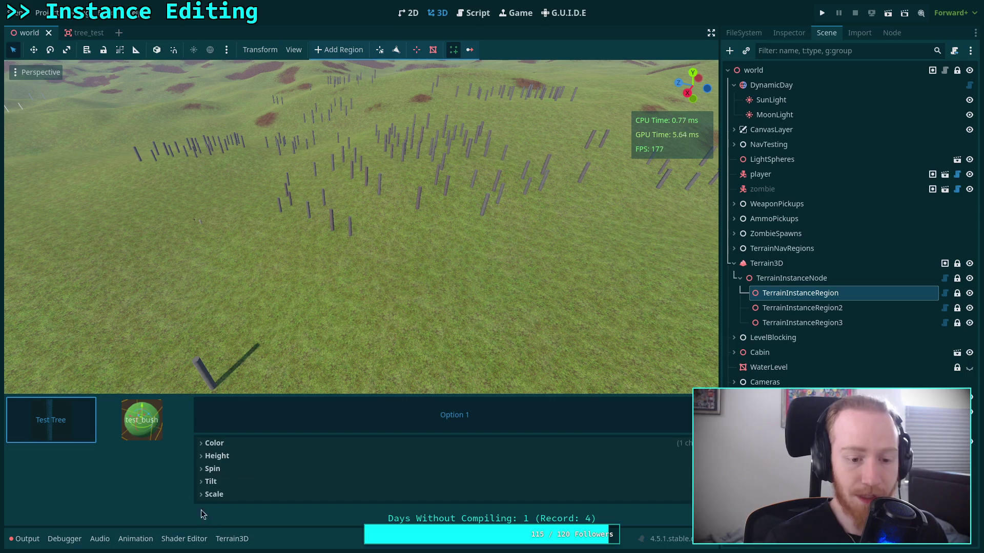
{"action": "left_click", "coordinate": [144, 438]}
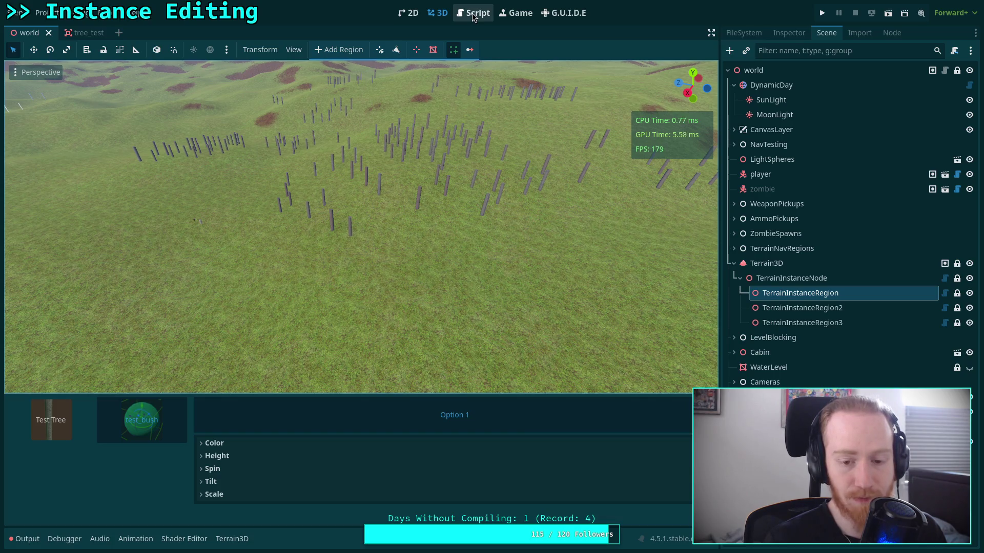
{"action": "left_click", "coordinate": [473, 16]}
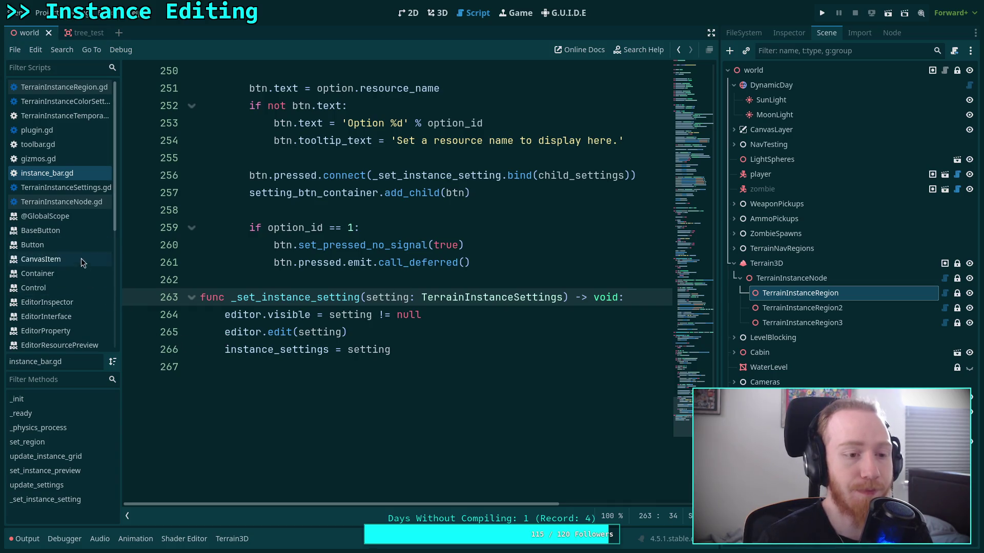
{"action": "scroll", "coordinate": [62, 219], "scroll_direction": "down", "scroll_amount": 5}
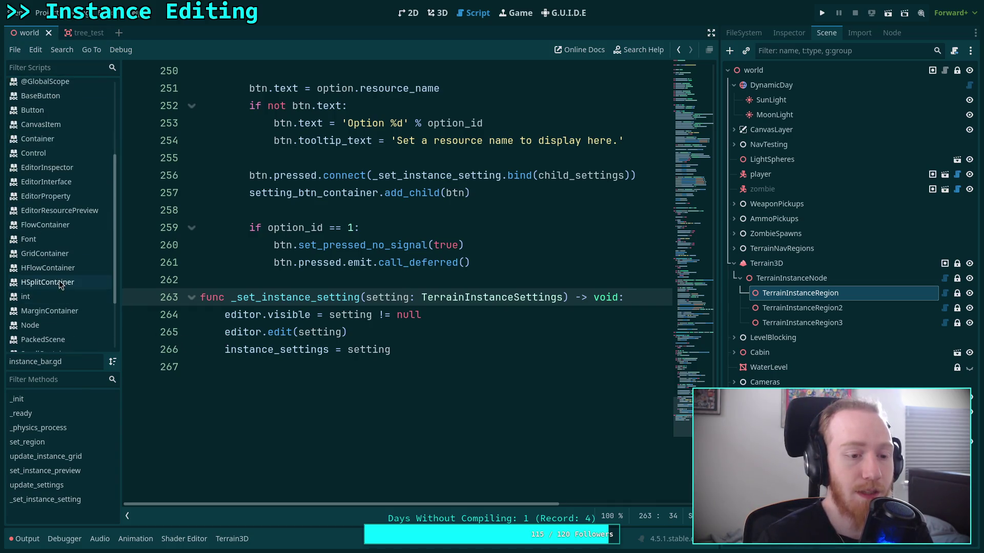
{"action": "left_click", "coordinate": [71, 282]}
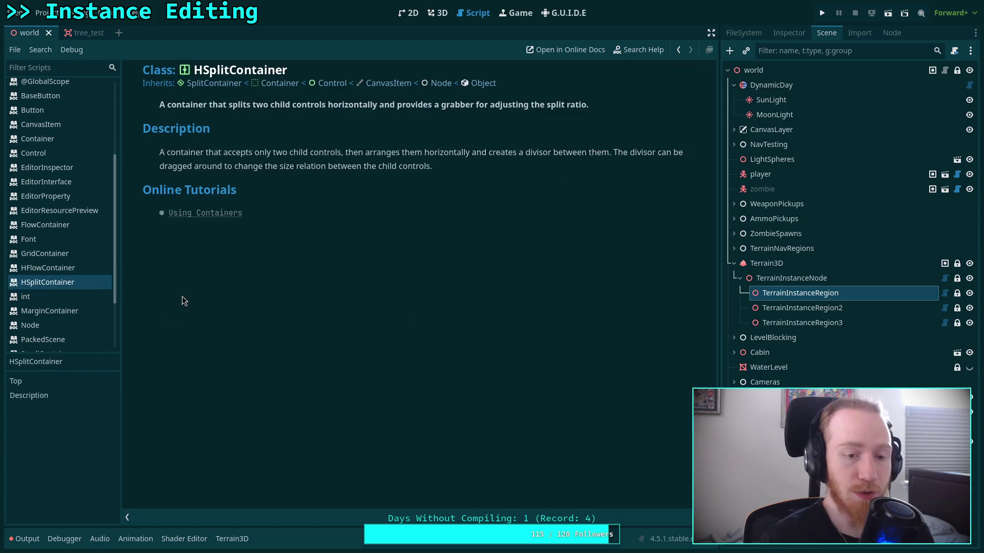
{"action": "left_click", "coordinate": [215, 87]}
{"action": "scroll", "coordinate": [349, 292], "scroll_direction": "down", "scroll_amount": 8}
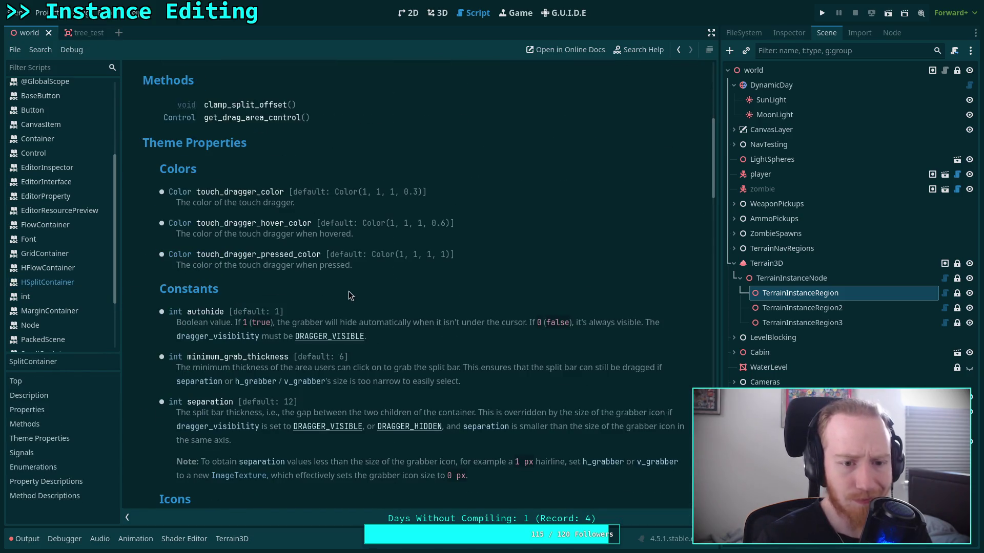
{"action": "scroll", "coordinate": [349, 291], "scroll_direction": "down", "scroll_amount": 3}
{"action": "scroll", "coordinate": [348, 291], "scroll_direction": "up", "scroll_amount": 3}
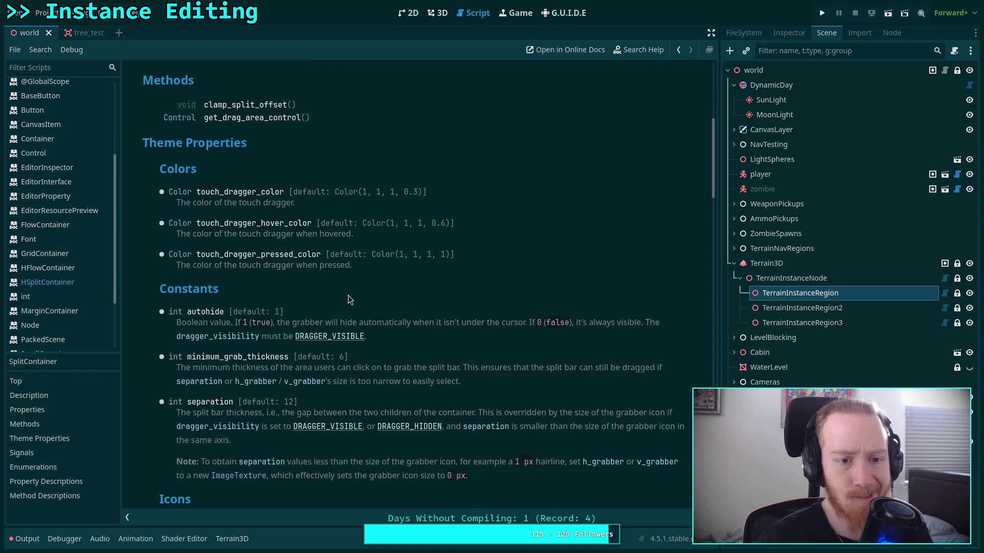
{"action": "scroll", "coordinate": [347, 293], "scroll_direction": "down", "scroll_amount": 7}
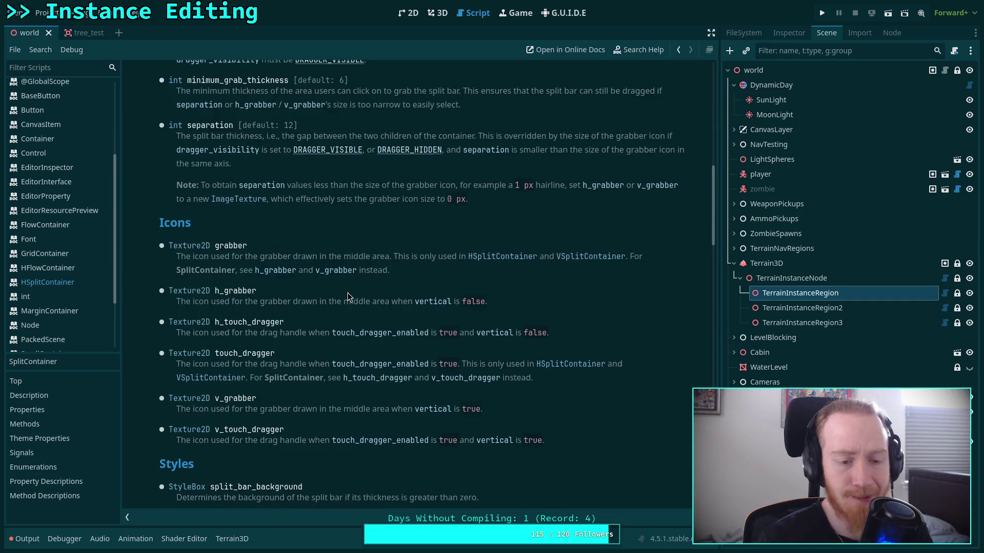
{"action": "scroll", "coordinate": [347, 293], "scroll_direction": "down", "scroll_amount": 3}
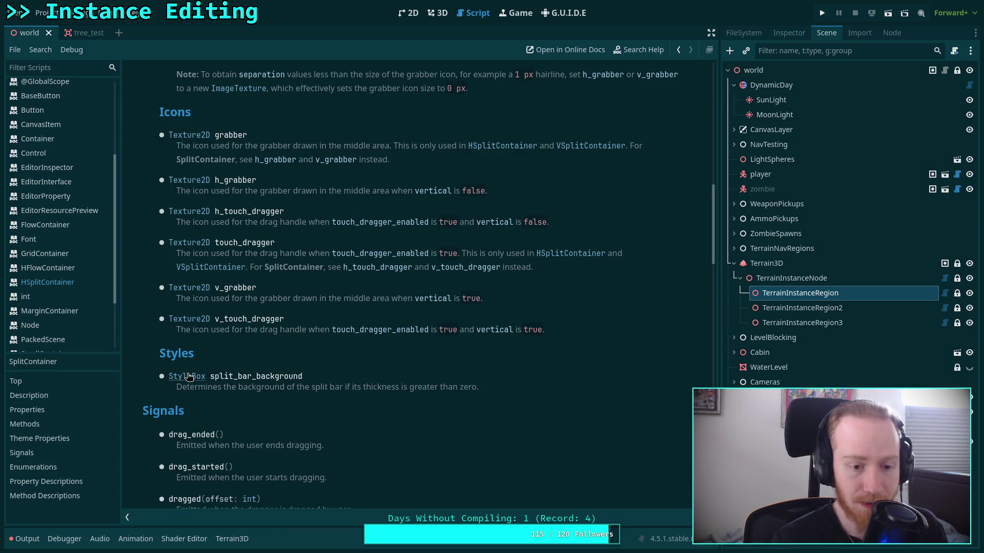
Open the instance_bar.gd script in the script editor.
{"action": "left_click", "coordinate": [437, 13]}
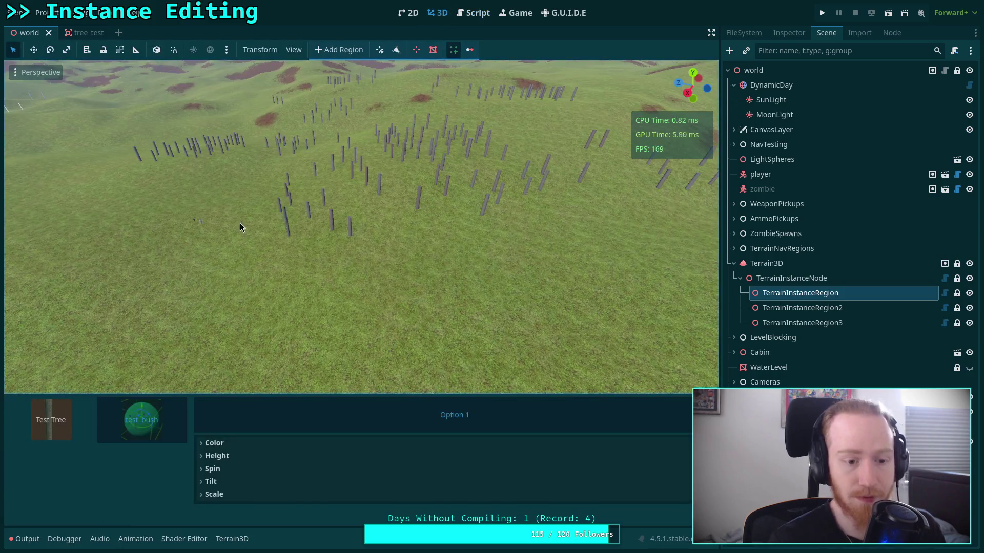
{"action": "left_click", "coordinate": [470, 13]}
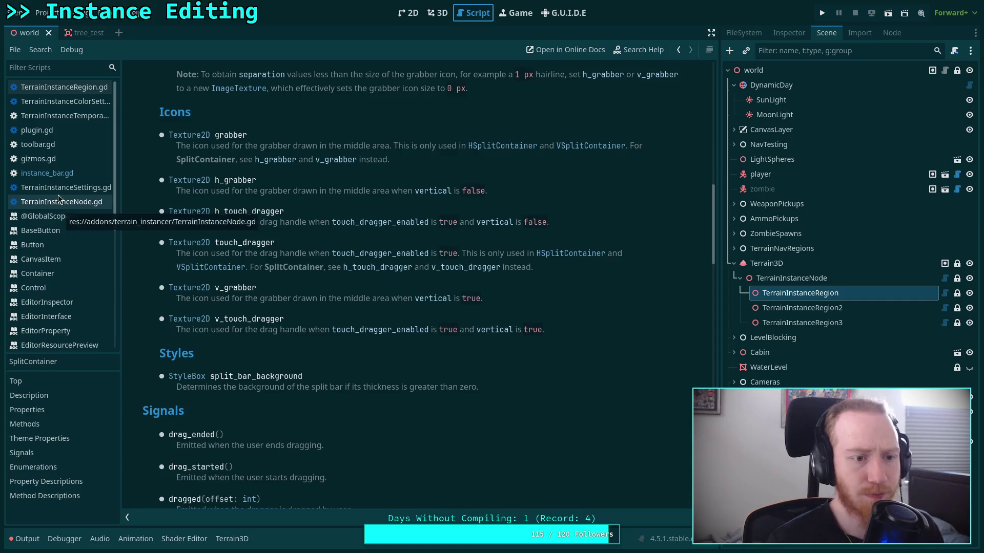
{"action": "left_click", "coordinate": [62, 173]}
Scroll through the _ready() scroll and margin container setup, placing the cursor at the end of _init.
{"action": "scroll", "coordinate": [410, 256], "scroll_direction": "up", "scroll_amount": 8}
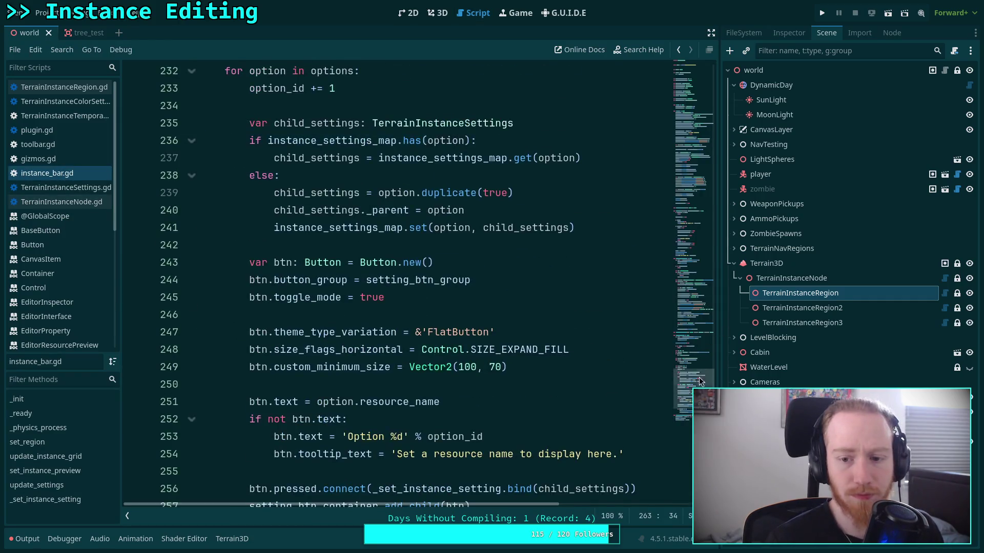
{"action": "left_click", "coordinate": [690, 160]}
{"action": "mouse_move", "coordinate": [690, 160]}
{"action": "left_mouse_down"}
{"action": "mouse_move", "coordinate": [703, 117]}
{"action": "mouse_move", "coordinate": [693, 130]}
{"action": "left_mouse_up"}
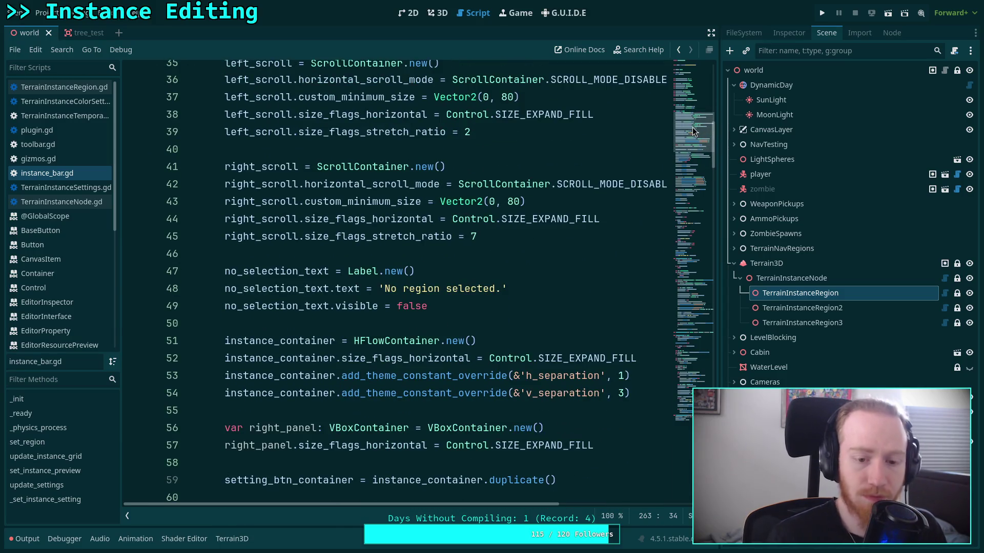
{"action": "scroll", "coordinate": [440, 345], "scroll_direction": "down", "scroll_amount": 12}
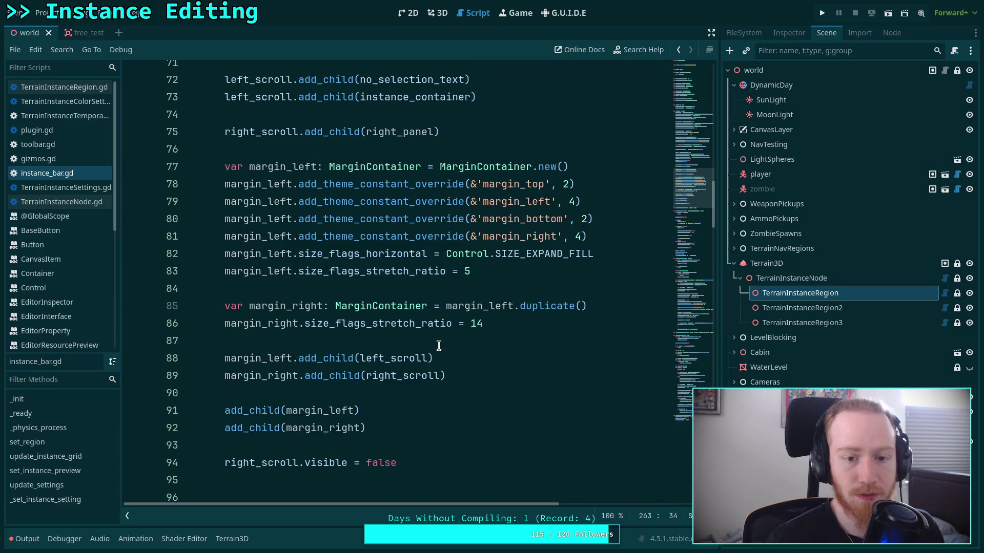
{"action": "scroll", "coordinate": [561, 332], "scroll_direction": "up", "scroll_amount": 14}
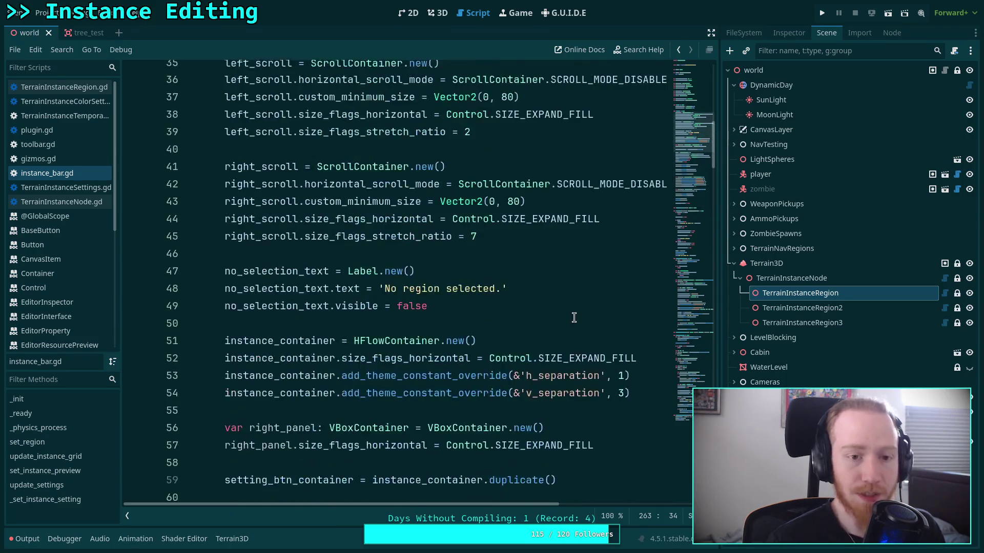
{"action": "scroll", "coordinate": [574, 317], "scroll_direction": "down", "scroll_amount": 16}
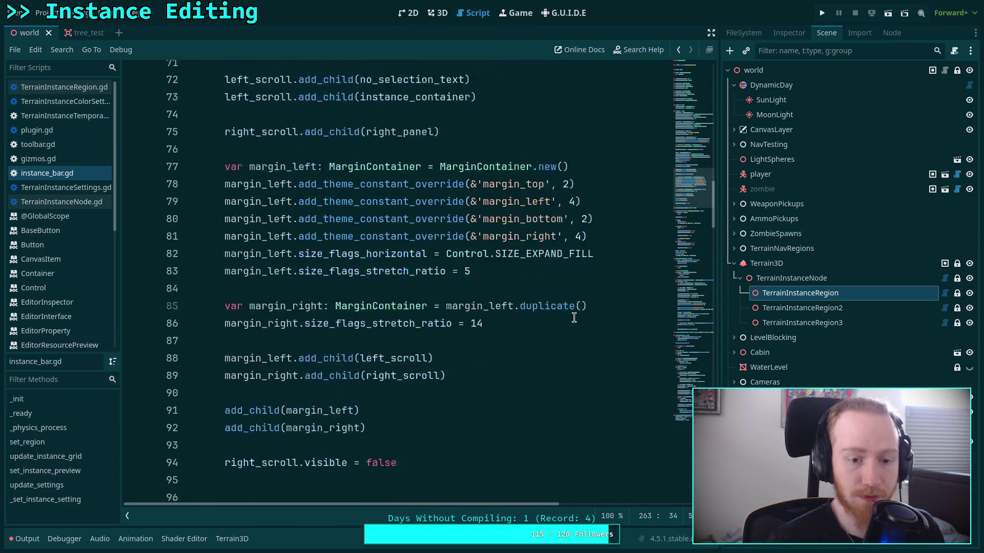
{"action": "scroll", "coordinate": [540, 353], "scroll_direction": "up", "scroll_amount": 19}
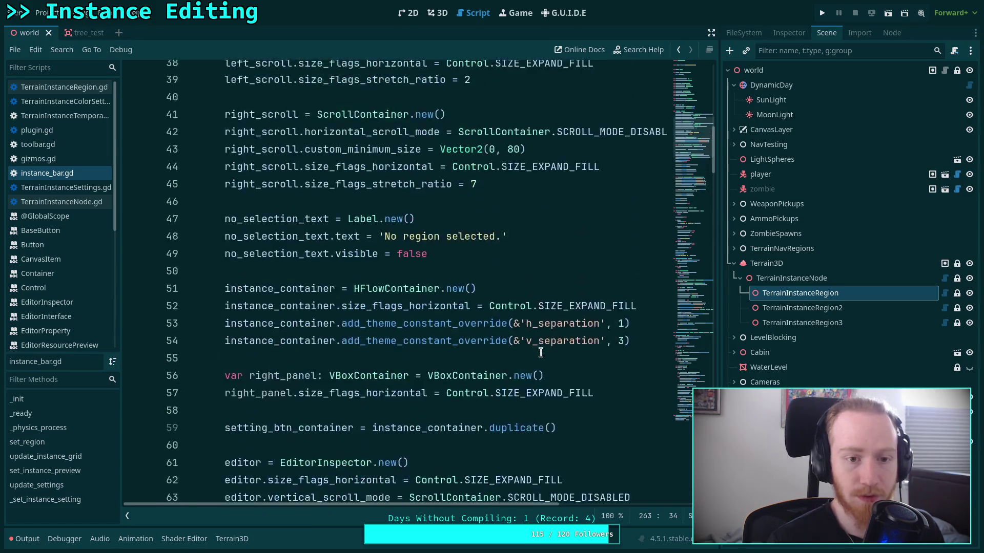
{"action": "left_click", "coordinate": [529, 275]}
Declare var split_bg: StyleBoxFlat = StyleBoxFlat.new() inside _init.
{"action": "key", "text": "Return"}
{"action": "key", "text": "Return"}
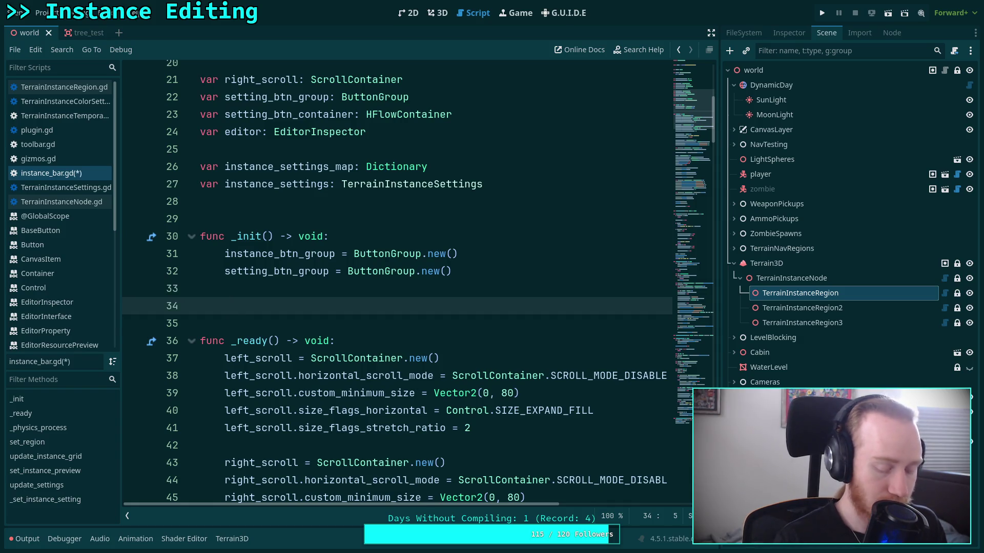
{"action": "type", "text": "var split_bg: S"}
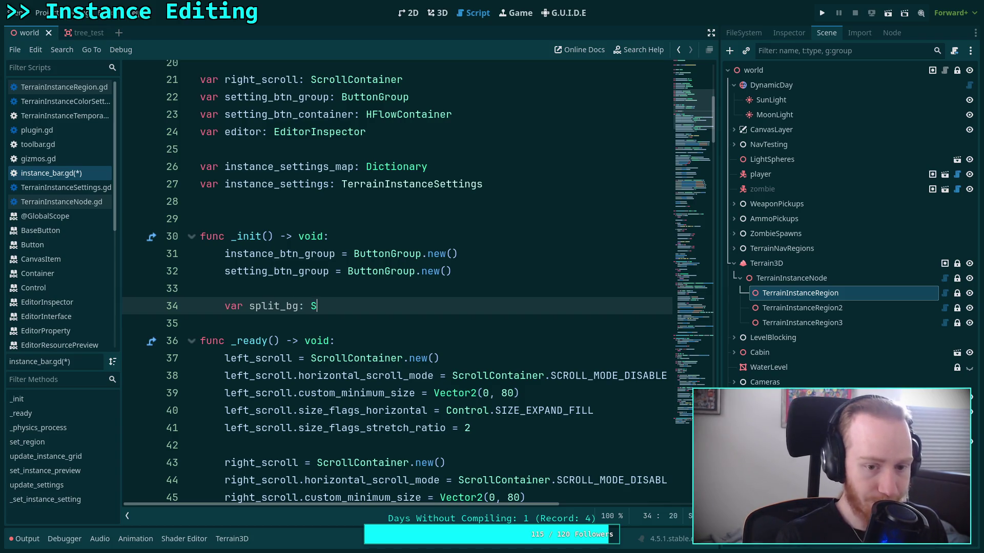
{"action": "type", "text": "tyl"}
{"action": "key", "text": "Down"}
{"action": "key", "text": "Down"}
{"action": "key", "text": "Return"}
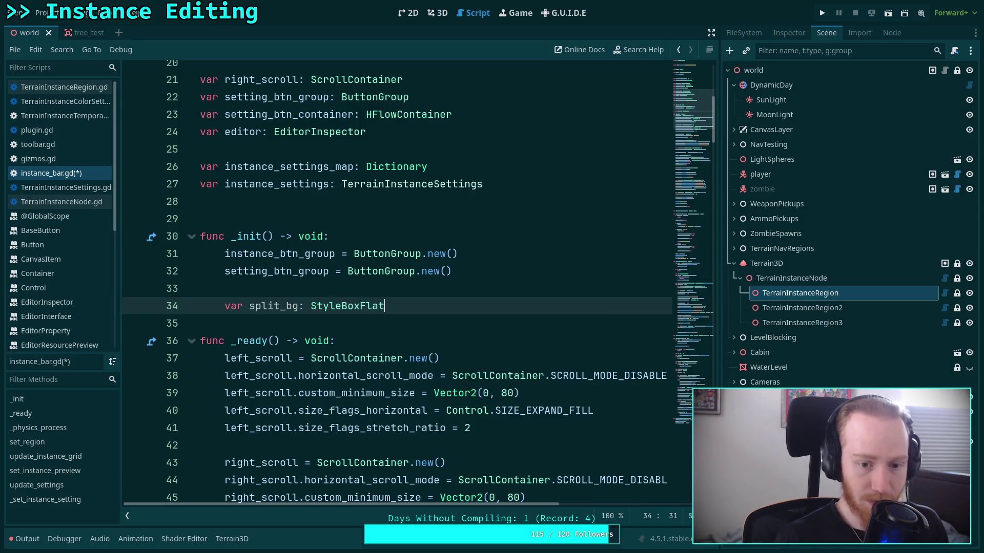
{"action": "type", "text": " = St"}
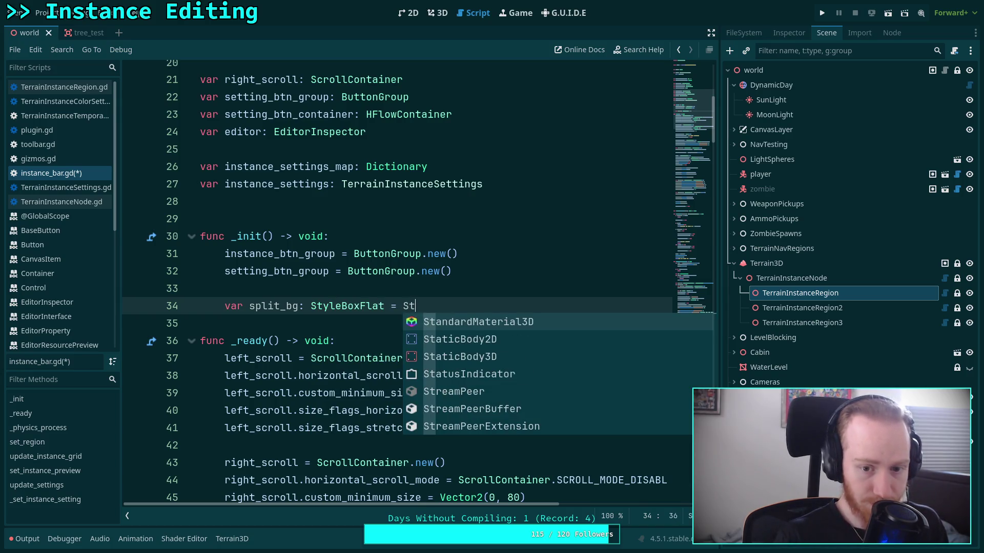
{"action": "type", "text": "yl"}
{"action": "key", "text": "Down"}
{"action": "key", "text": "Down"}
{"action": "key", "text": "Return"}
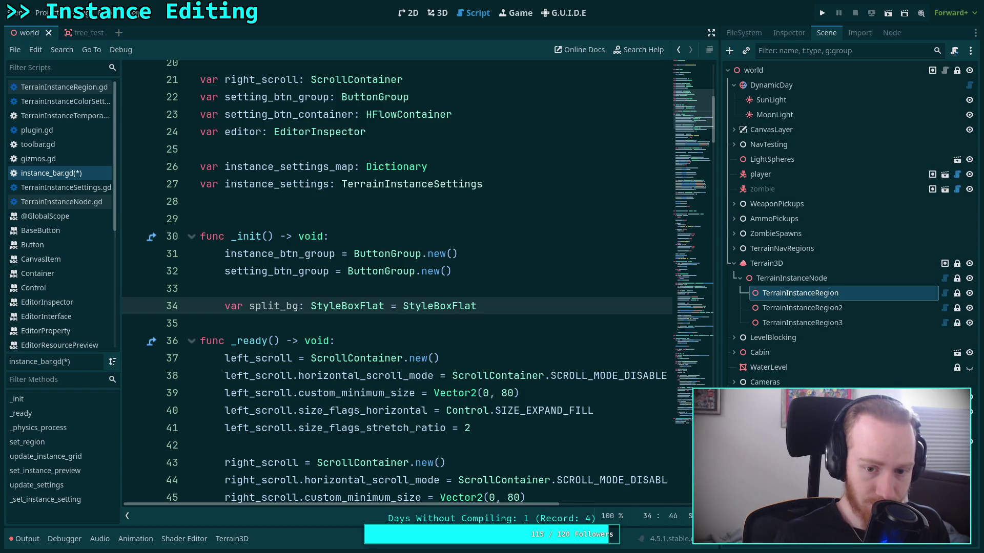
{"action": "type", "text": ".n"}
{"action": "key", "text": "Return"}
{"action": "type", "text": ")"}
{"action": "key", "text": "Return"}
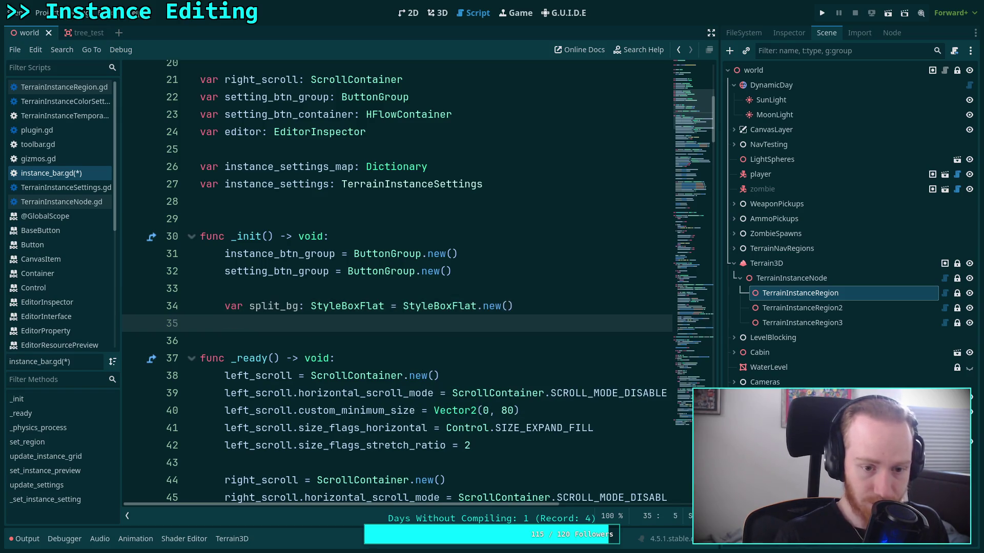
Set split_bg.bg_color to a black Color with 0.1 alpha.
{"action": "type", "text": "split_bg."}
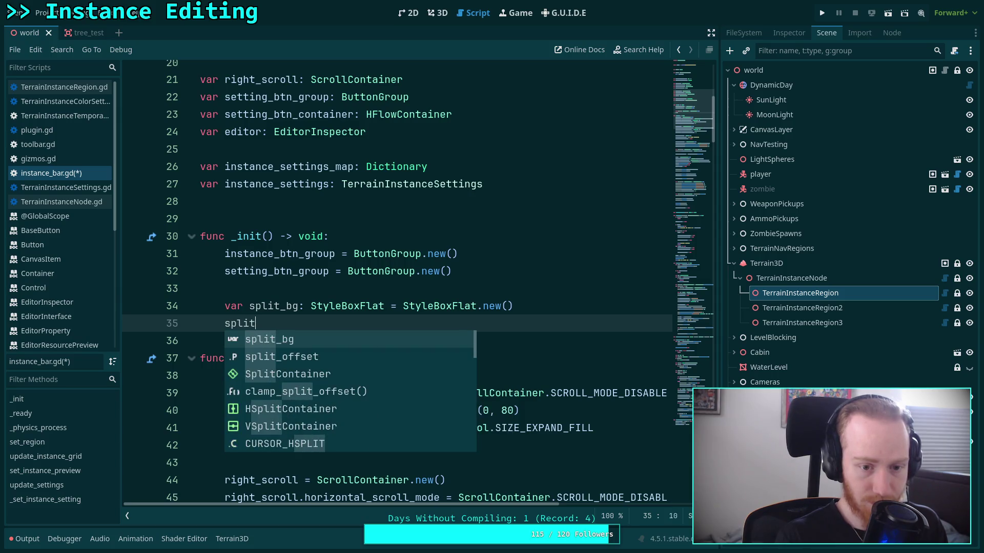
{"action": "key", "text": "Down"}
{"action": "key", "text": "Down"}
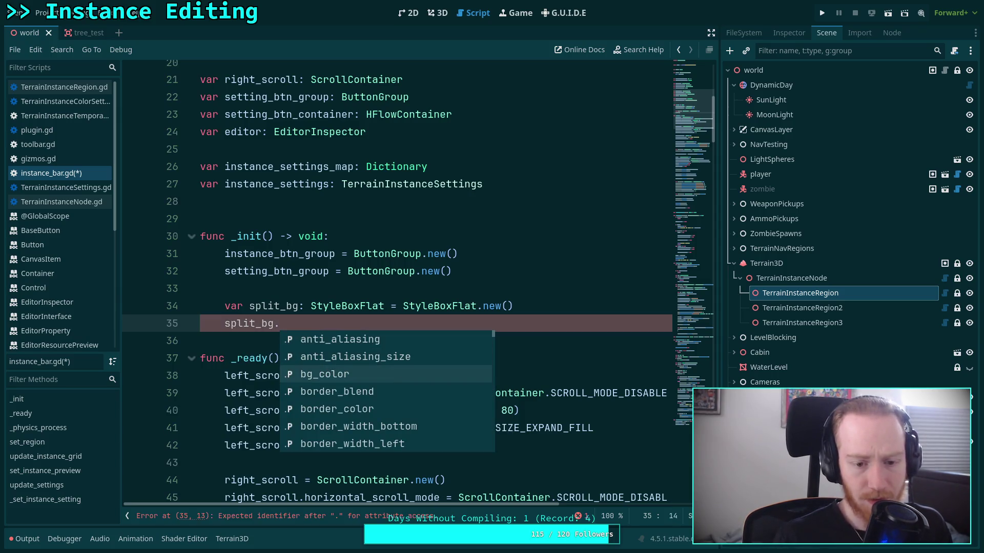
{"action": "key", "text": "Return"}
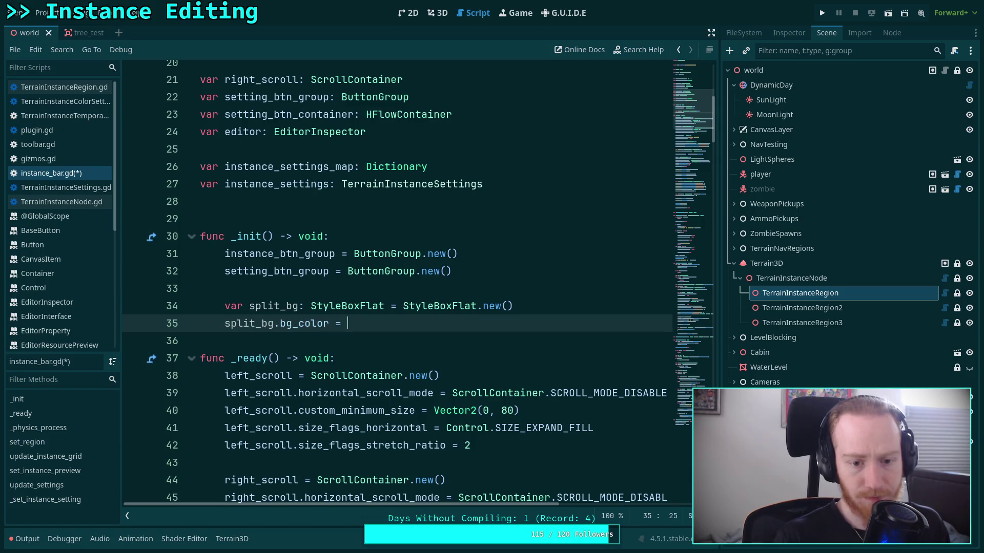
{"action": "type", "text": "Color("}
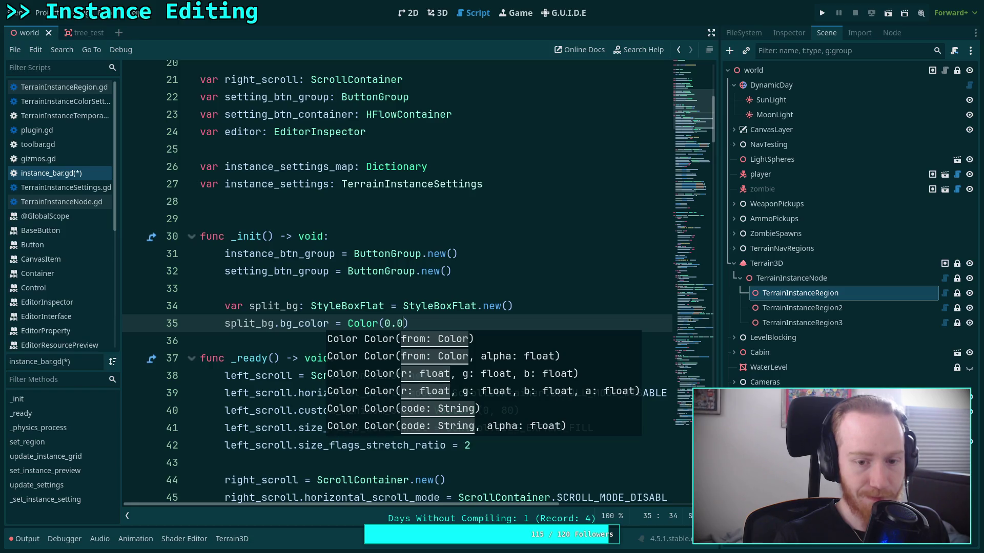
{"action": "type", "text": "0.0, 0.0,"}
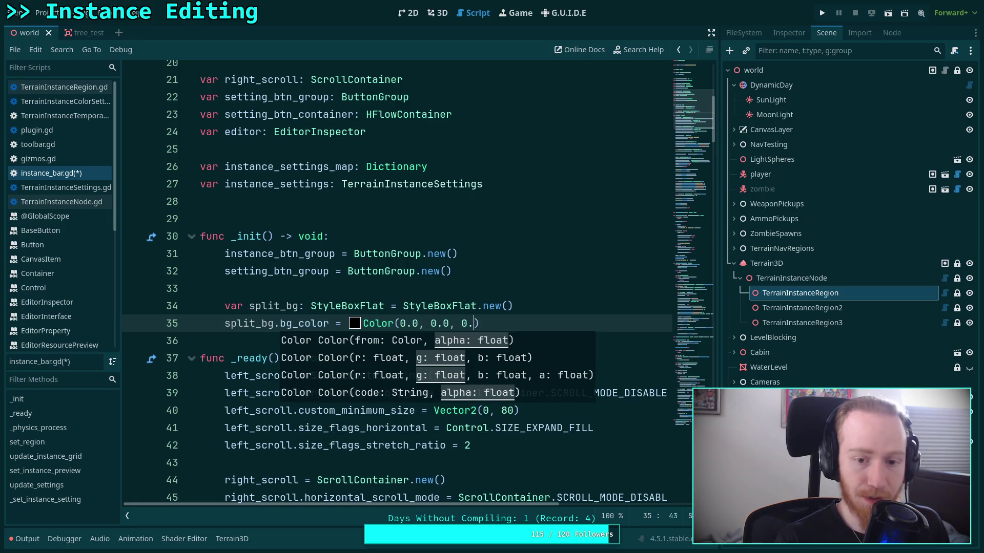
{"action": "type", "text": " 0.1)"}
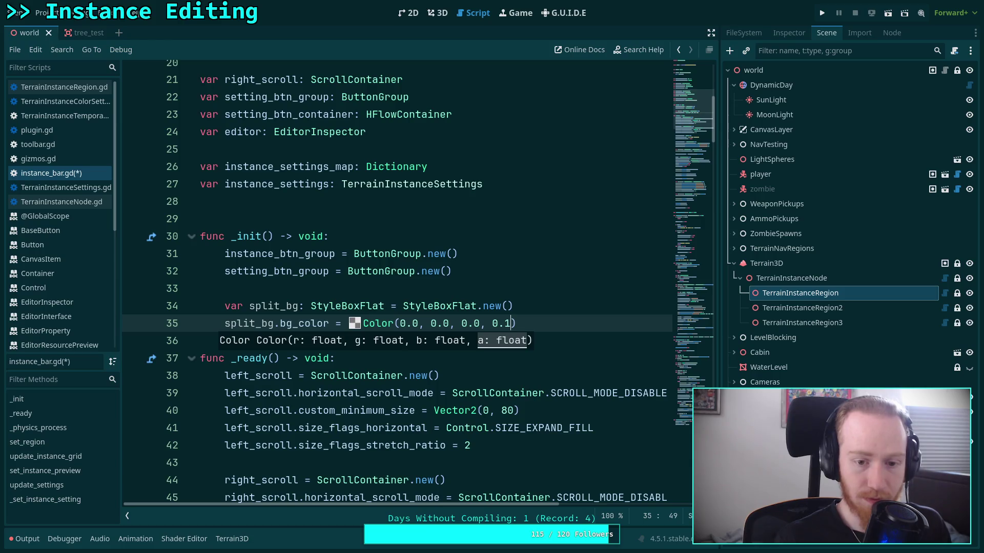
{"action": "key", "text": "Return"}
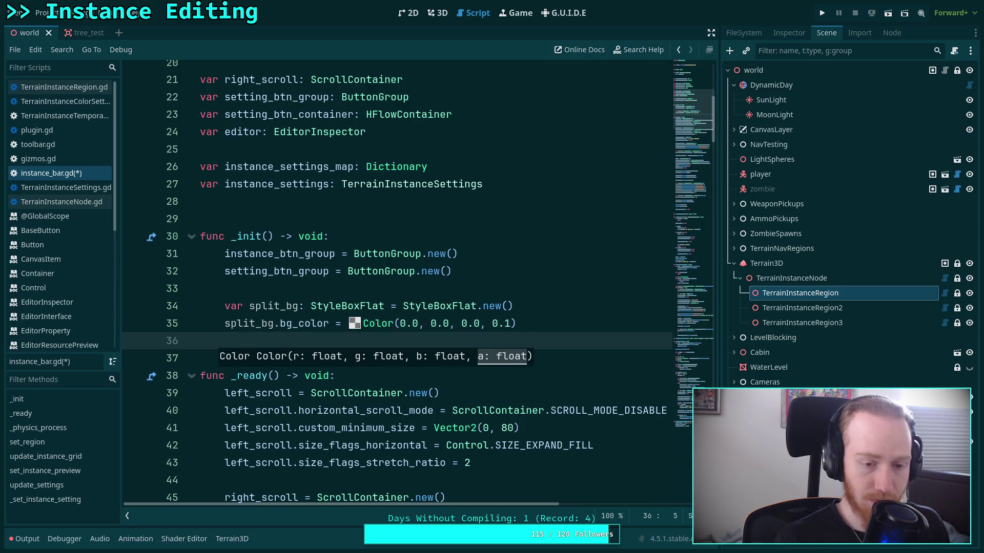
{"action": "key", "text": "Return"}
Add add_theme_stylebox_override('split_bar_background', split_bg) and save the script.
{"action": "type", "text": "add_theme_o"}
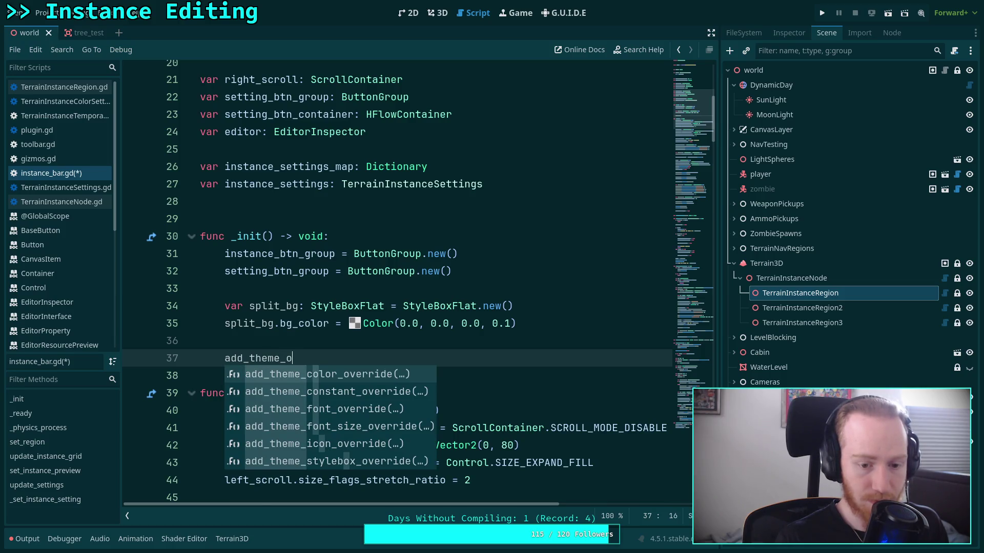
{"action": "key", "text": "BackSpace"}
{"action": "type", "text": "st"}
{"action": "key", "text": "Return"}
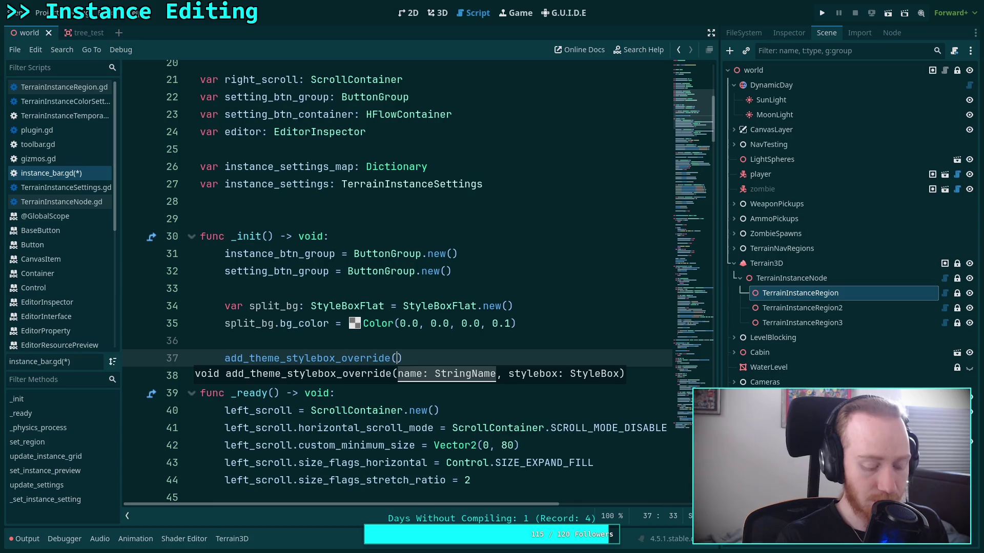
{"action": "type", "text": "&'"}
{"action": "scroll", "coordinate": [71, 303], "scroll_direction": "down", "scroll_amount": 5}
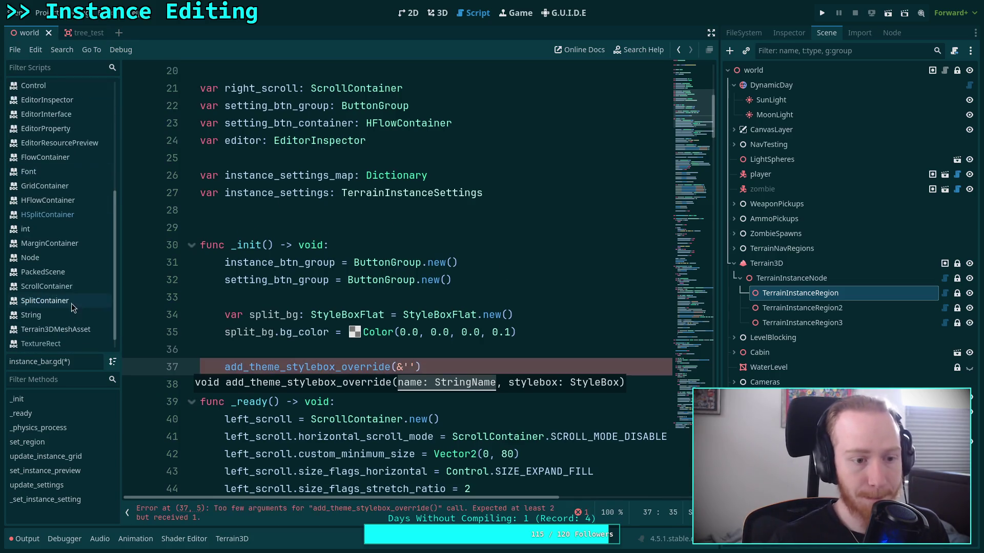
{"action": "left_click", "coordinate": [60, 301]}
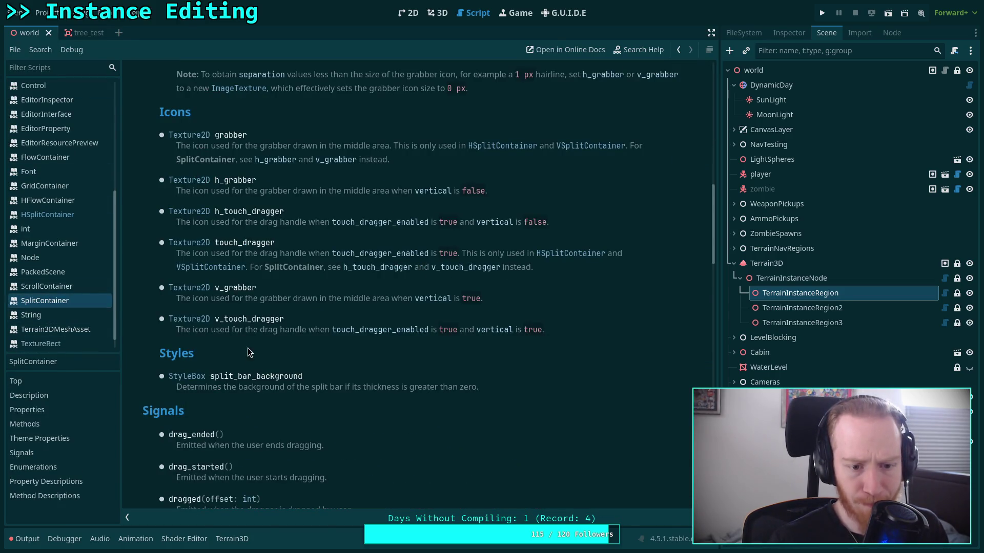
{"action": "scroll", "coordinate": [56, 214], "scroll_direction": "up", "scroll_amount": 5}
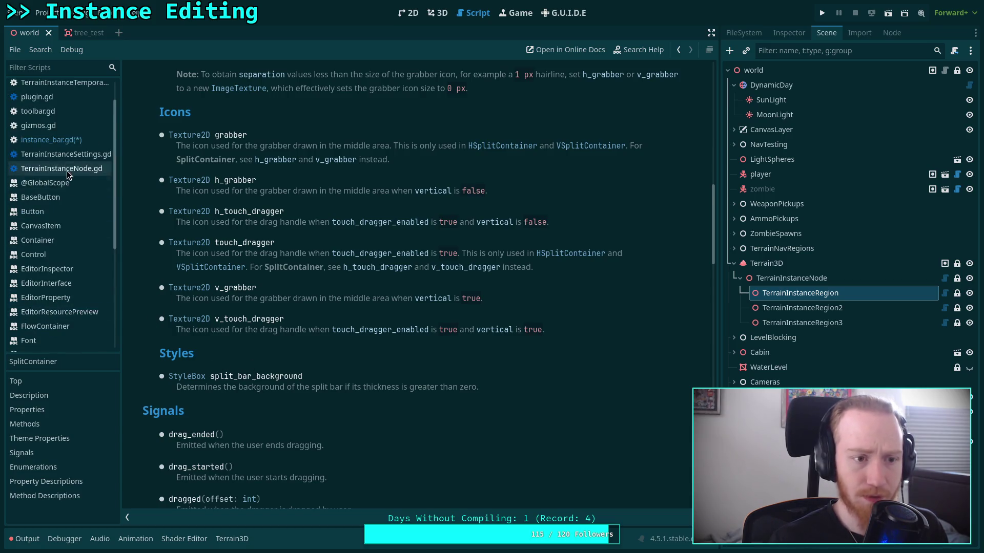
{"action": "left_click", "coordinate": [52, 140]}
{"action": "type", "text": "sp"}
{"action": "type", "text": "lit_bar_"}
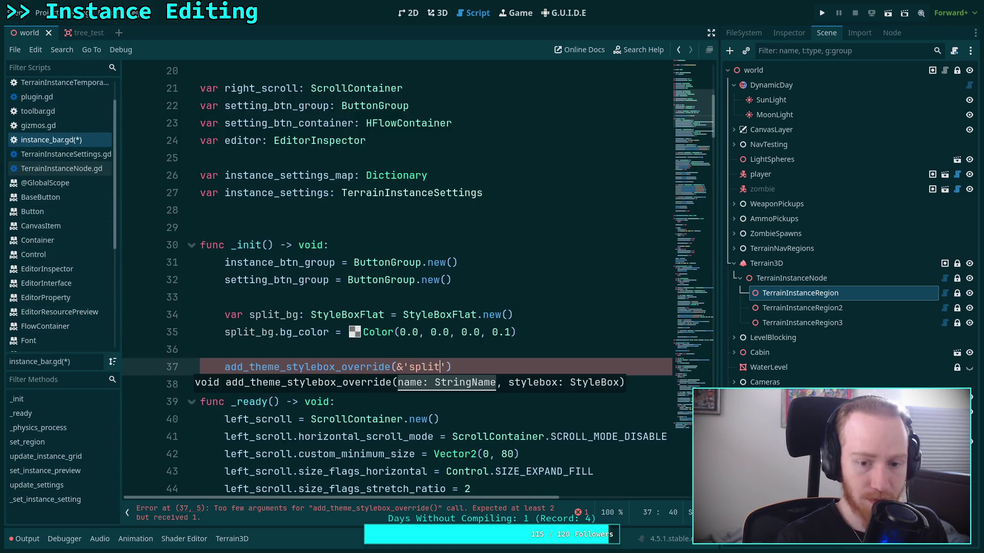
{"action": "type", "text": "background',"}
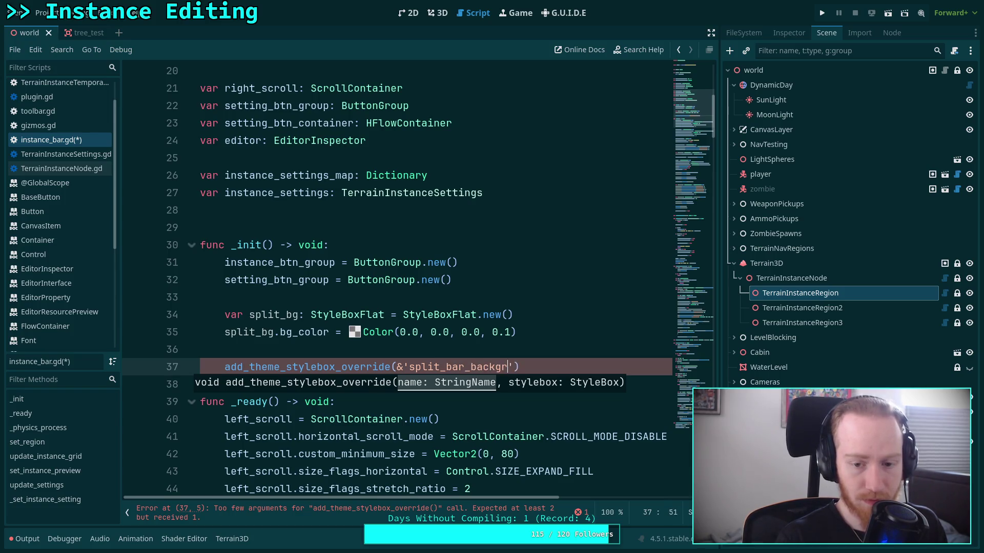
{"action": "type", "text": " split_"}
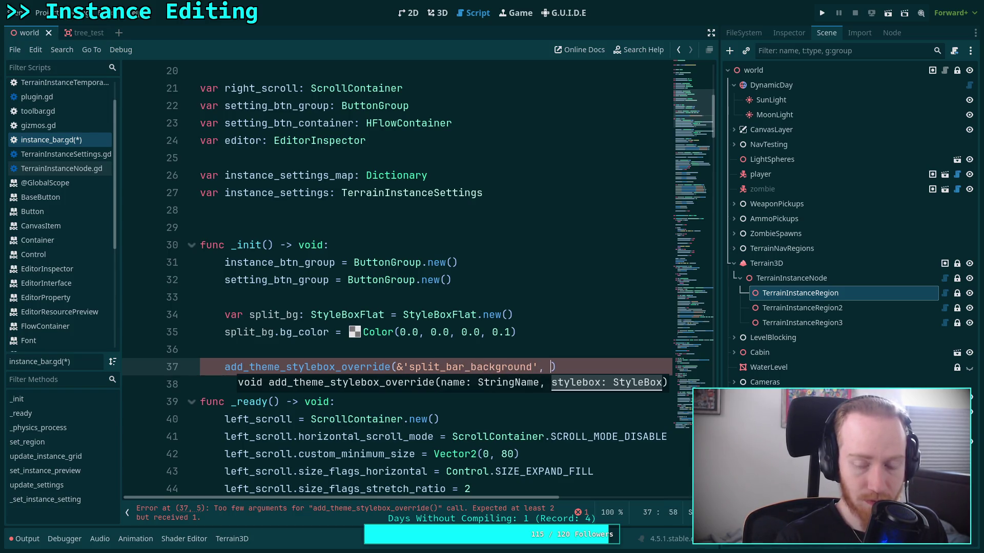
{"action": "type", "text": "bg"}
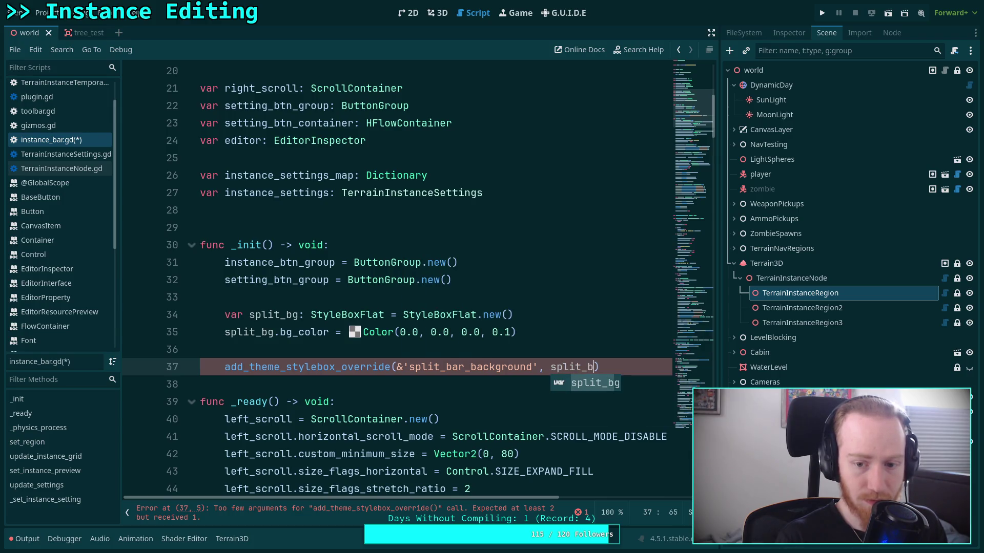
{"action": "key", "text": "ctrl+s"}
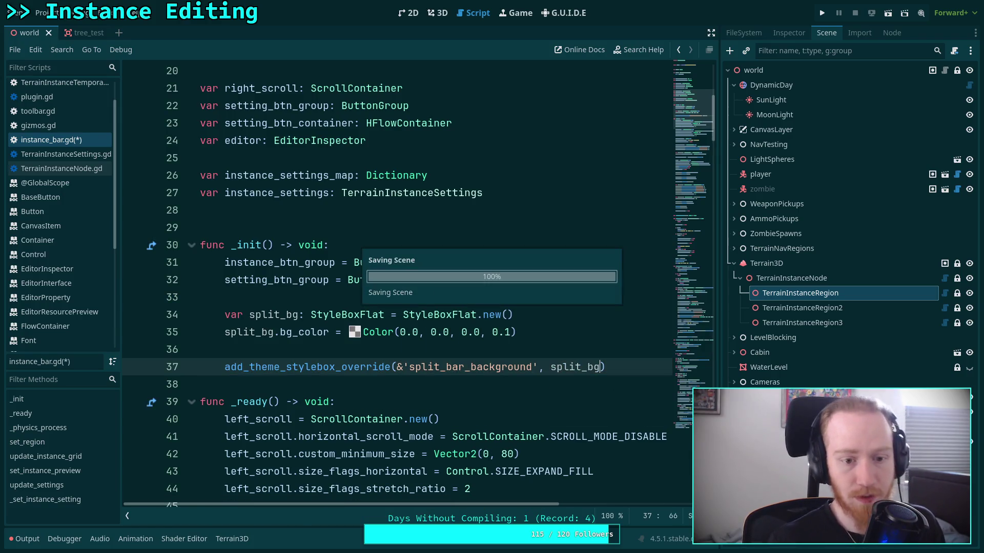
{"action": "key", "text": "ctrl+F2"}
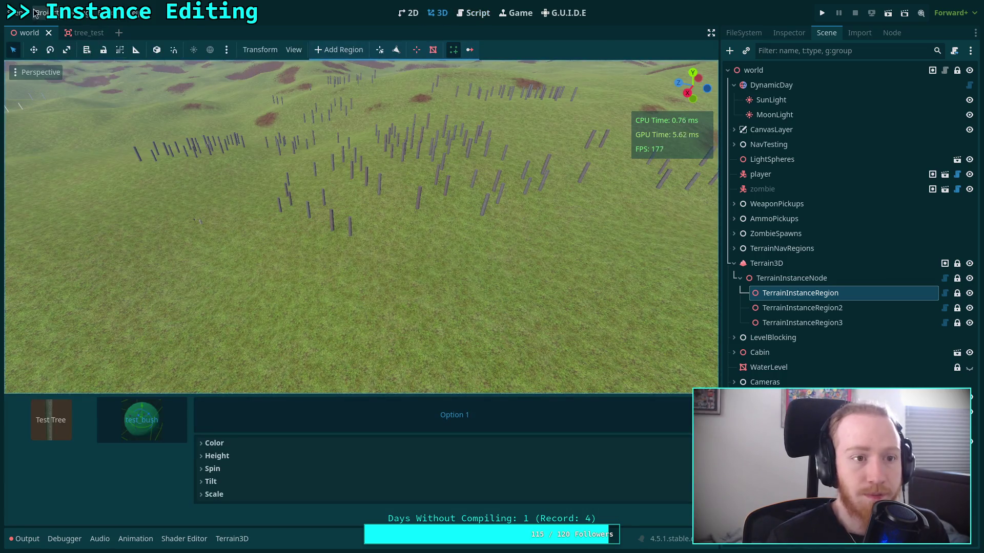
Reopen the Plugins settings, show TerrainInstanceRegion's instance panel, and nudge its split divider right.
{"action": "left_click", "coordinate": [45, 12]}
{"action": "left_click", "coordinate": [90, 28]}
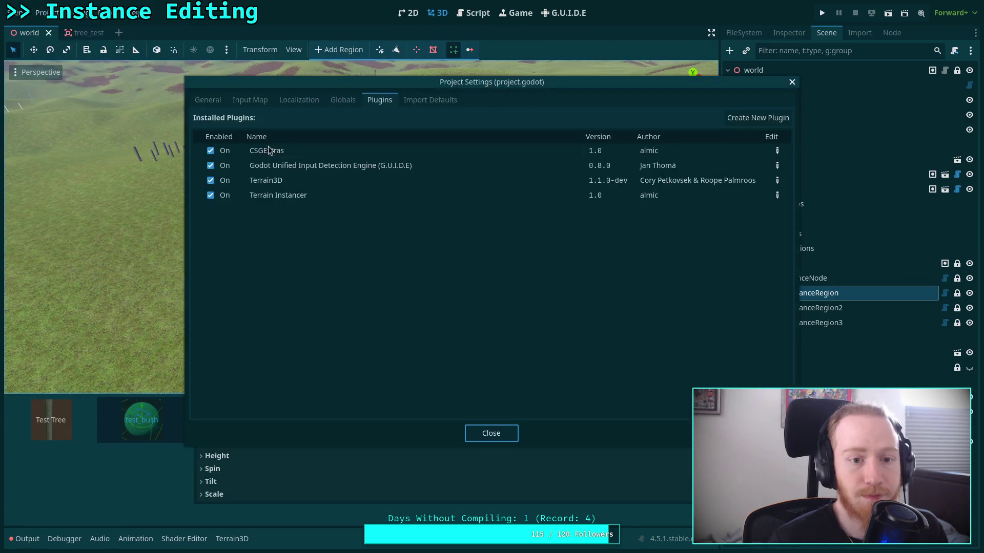
{"action": "left_click", "coordinate": [491, 433]}
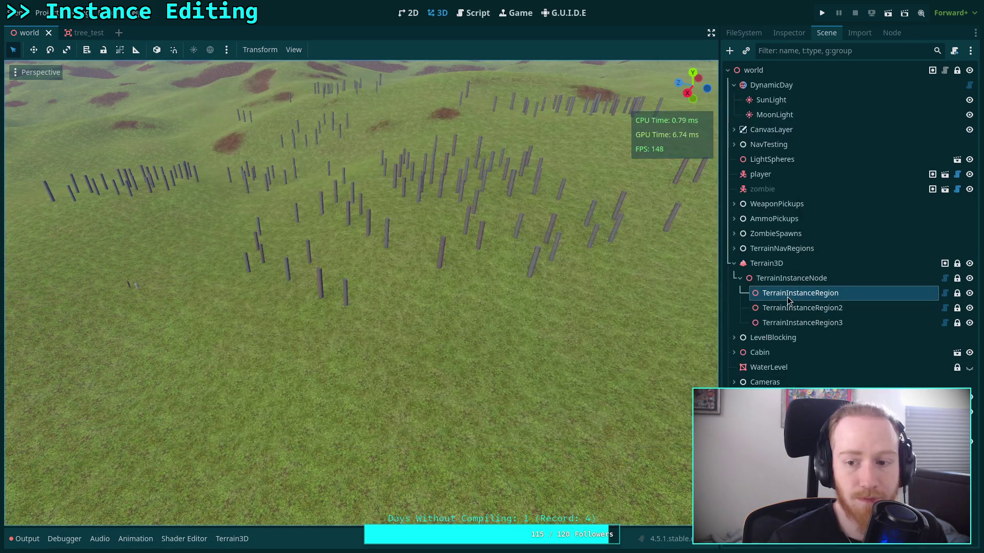
{"action": "left_click", "coordinate": [789, 309]}
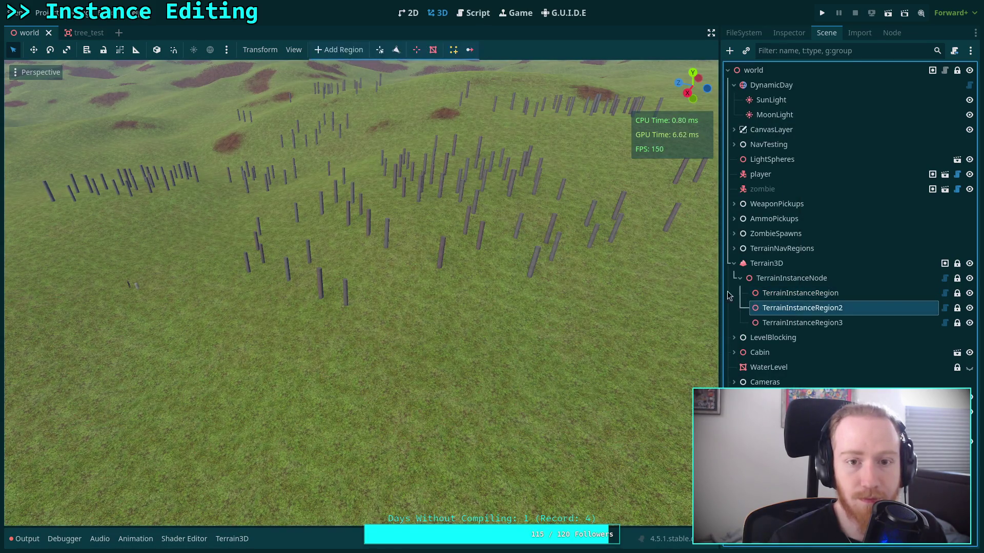
{"action": "left_click", "coordinate": [454, 50]}
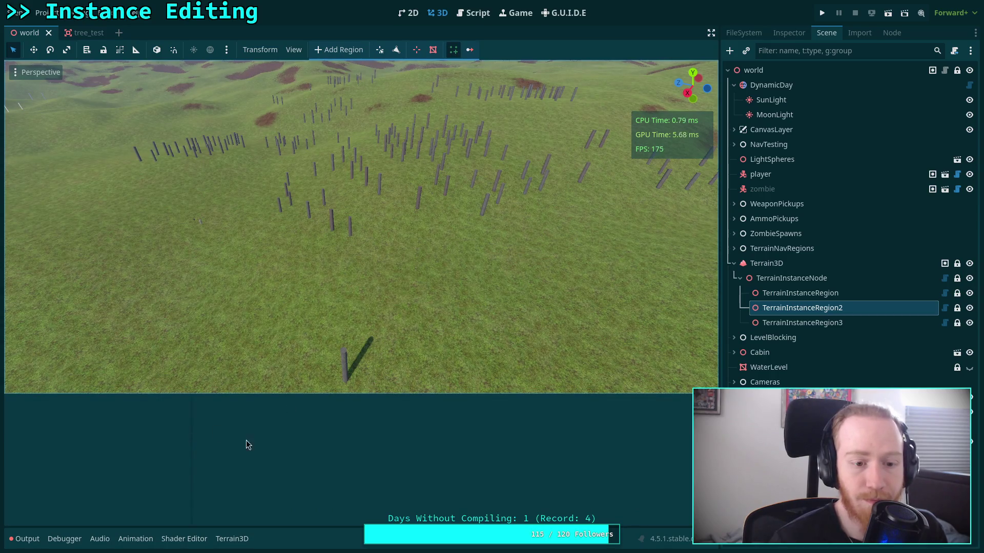
{"action": "left_click", "coordinate": [811, 293]}
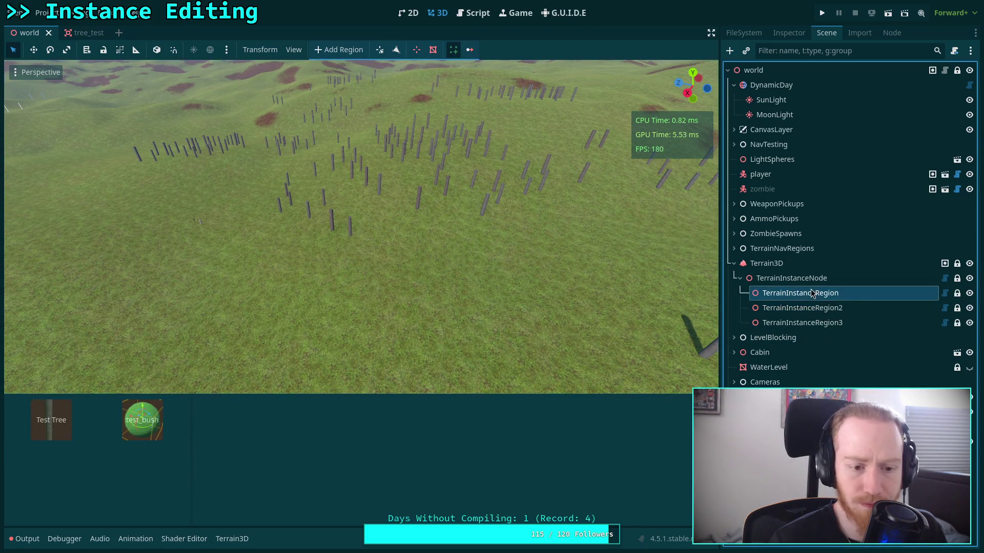
{"action": "mouse_move", "coordinate": [192, 498]}
{"action": "left_mouse_down"}
{"action": "mouse_move", "coordinate": [179, 498]}
{"action": "mouse_move", "coordinate": [195, 498]}
{"action": "left_mouse_up"}
Raise the split_bg background alpha from 0.1 to 0.2.
{"action": "left_click", "coordinate": [472, 16]}
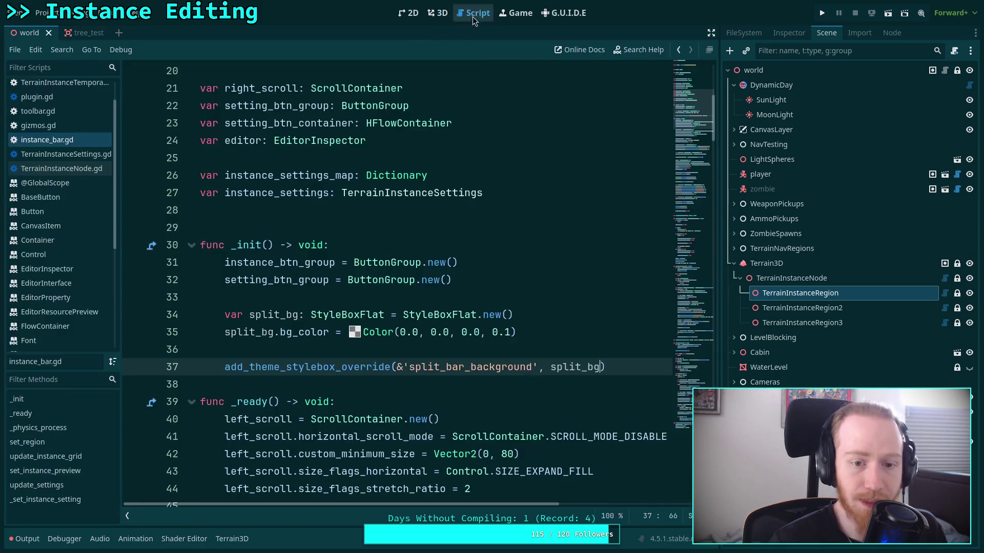
{"action": "left_click", "coordinate": [506, 336]}
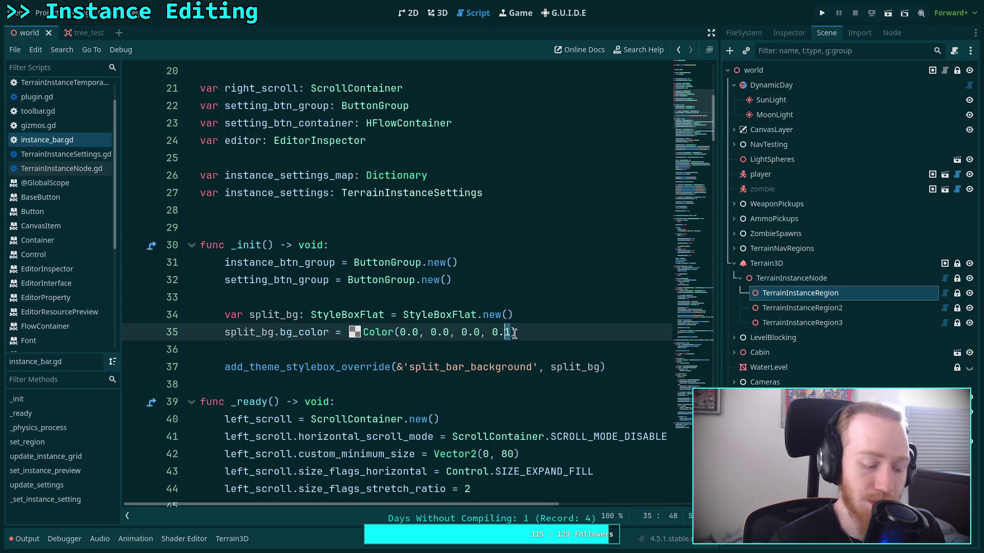
{"action": "type", "text": "2"}
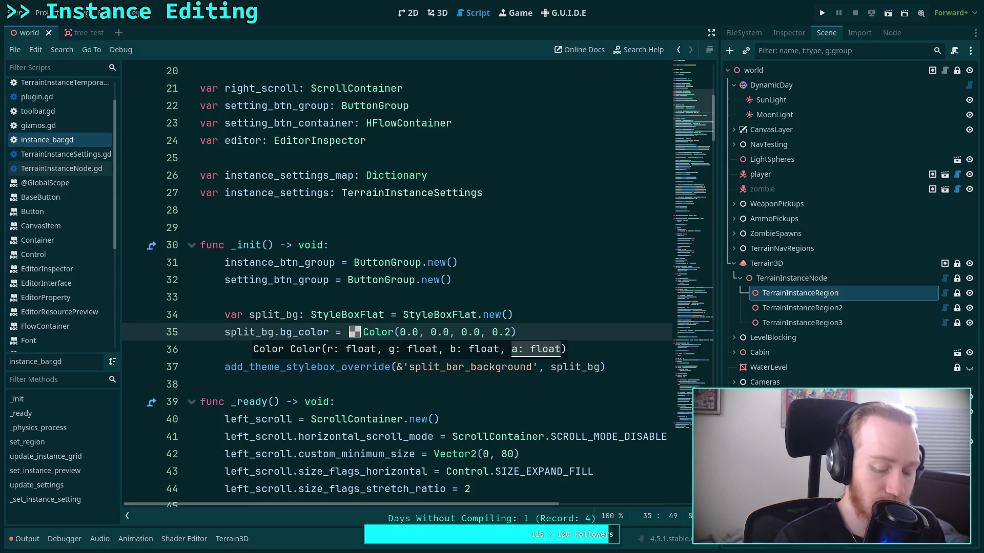
Reload the Terrain Instancer plugin, show TerrainInstanceRegion2's instance panel, and nudge the divider left.
{"action": "left_click", "coordinate": [438, 12]}
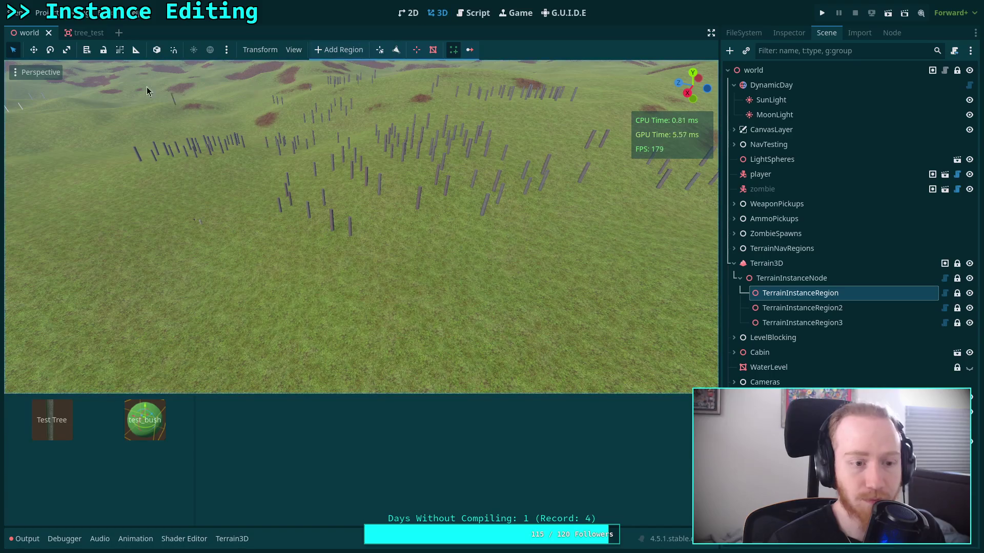
{"action": "left_click", "coordinate": [55, 12]}
{"action": "left_click", "coordinate": [64, 28]}
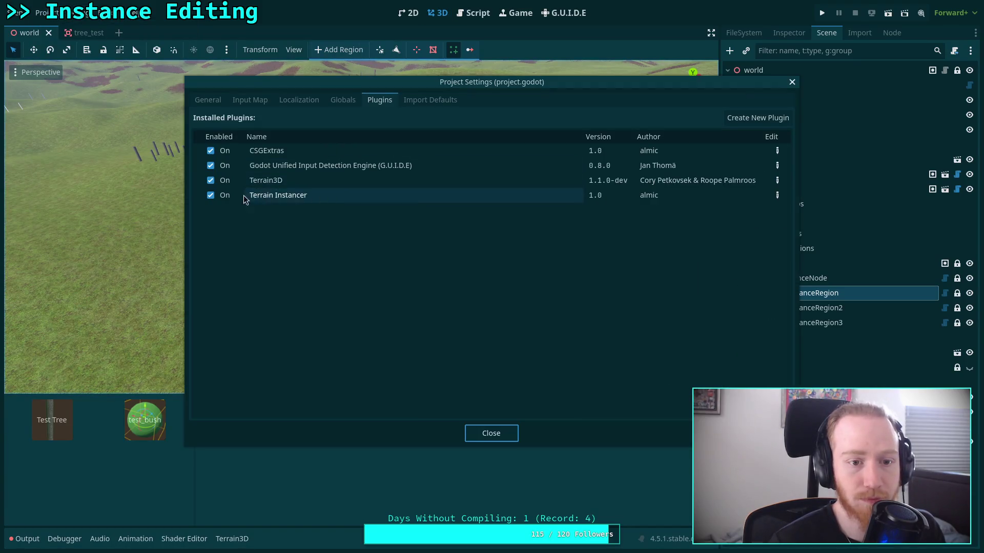
{"action": "left_click", "coordinate": [211, 195]}
{"action": "left_click", "coordinate": [211, 196]}
{"action": "left_click", "coordinate": [476, 433]}
{"action": "left_click", "coordinate": [790, 308]}
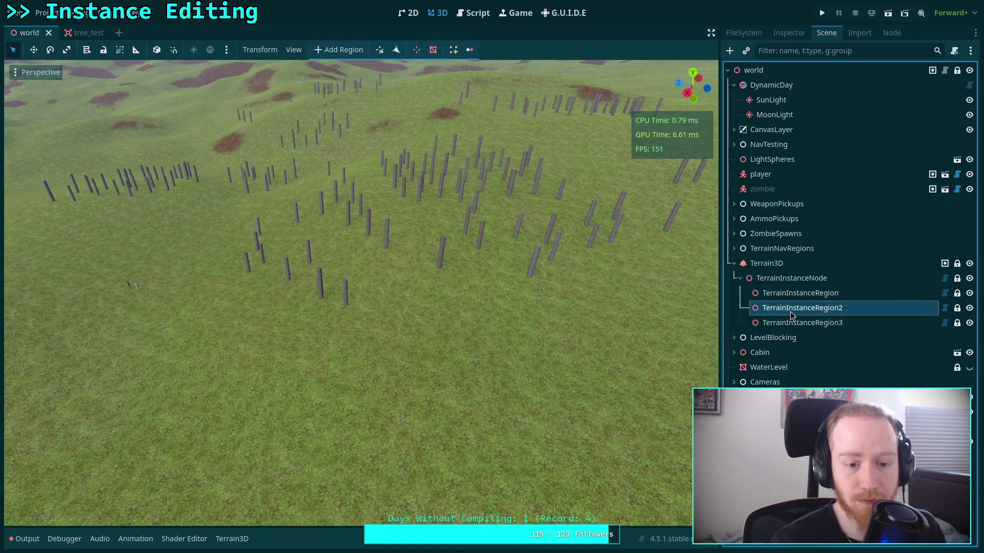
{"action": "left_click", "coordinate": [453, 50]}
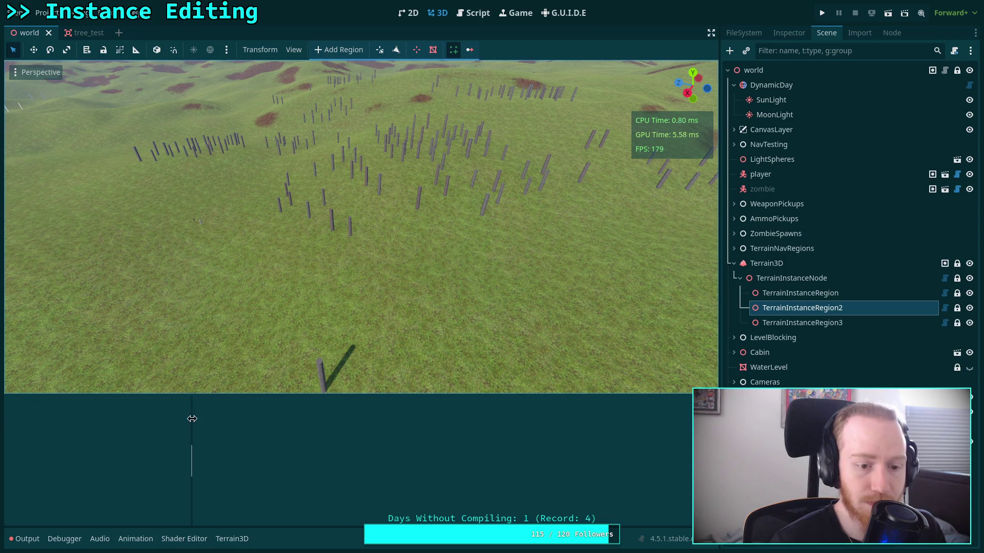
{"action": "left_click_drag", "start_coordinate": [191, 418], "coordinate": [188, 417]}
Look up StyleBoxFlat in the class reference and read the expand_margin_top description.
{"action": "left_click", "coordinate": [459, 20]}
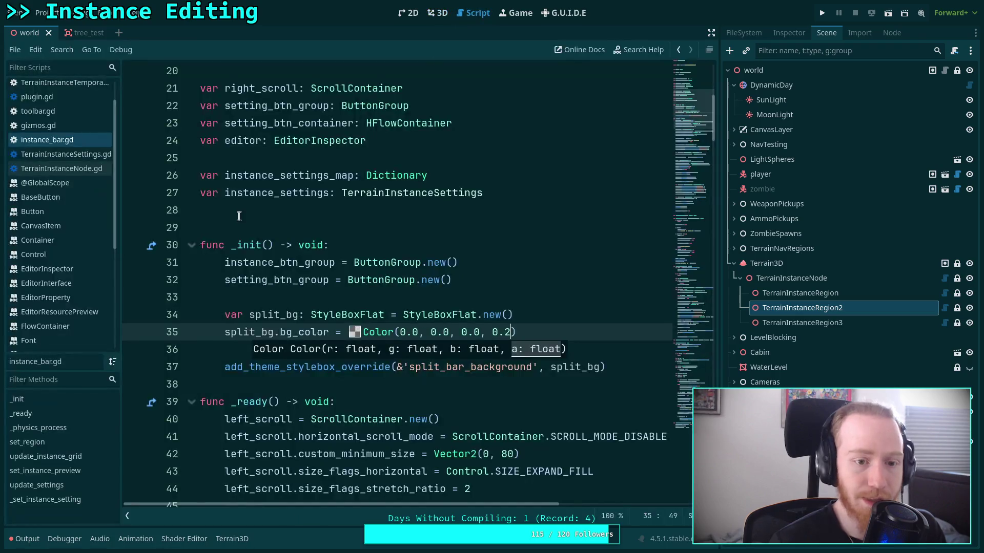
{"action": "right_click", "coordinate": [365, 313]}
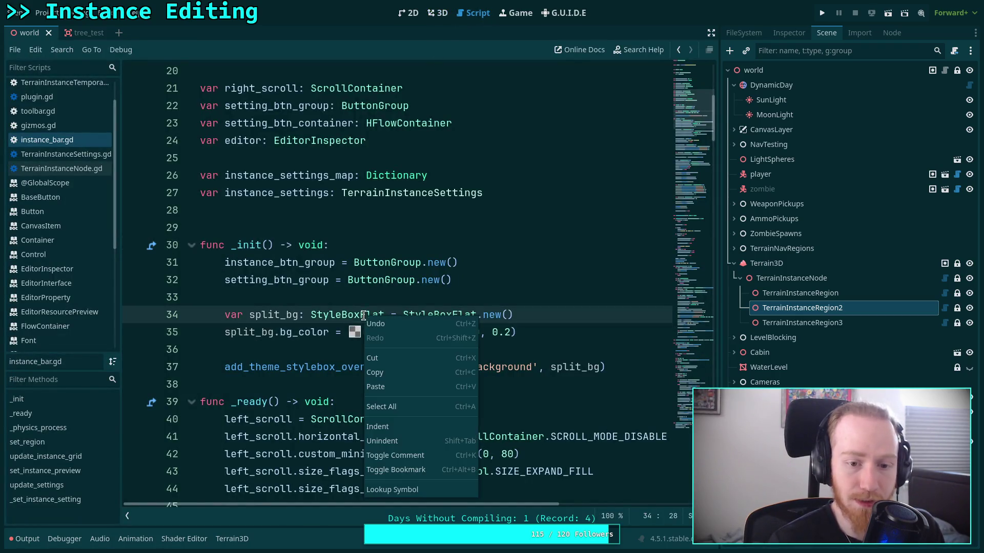
{"action": "left_click", "coordinate": [400, 491]}
{"action": "scroll", "coordinate": [328, 292], "scroll_direction": "down", "scroll_amount": 4}
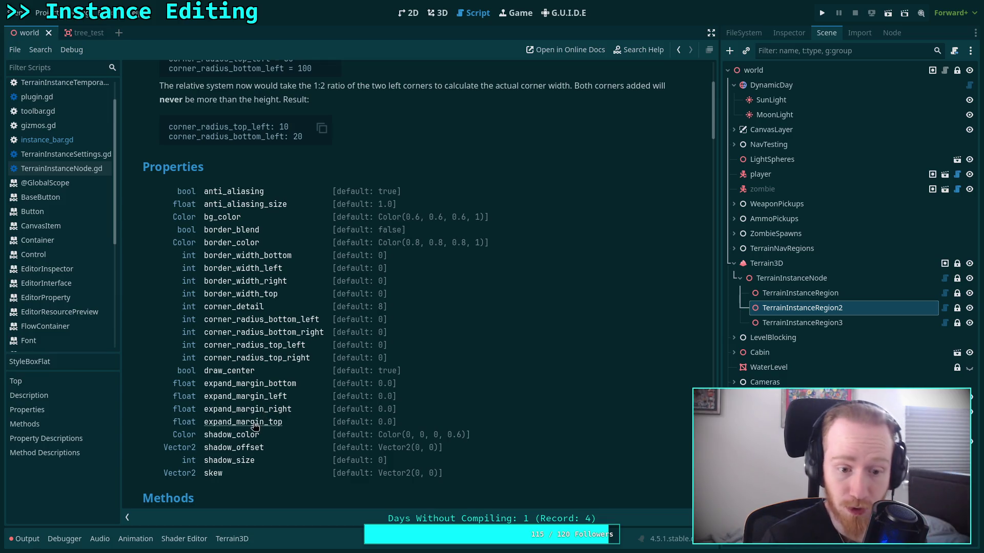
{"action": "left_click", "coordinate": [254, 423]}
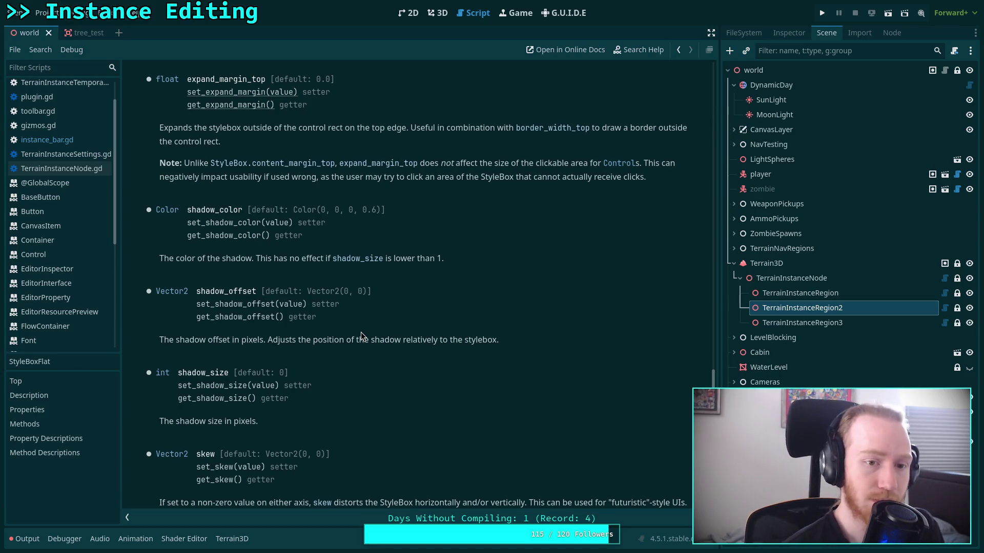
Return to instance_bar.gd in the code editor.
{"action": "left_click", "coordinate": [437, 13]}
{"action": "left_click", "coordinate": [410, 15]}
{"action": "left_click", "coordinate": [460, 15]}
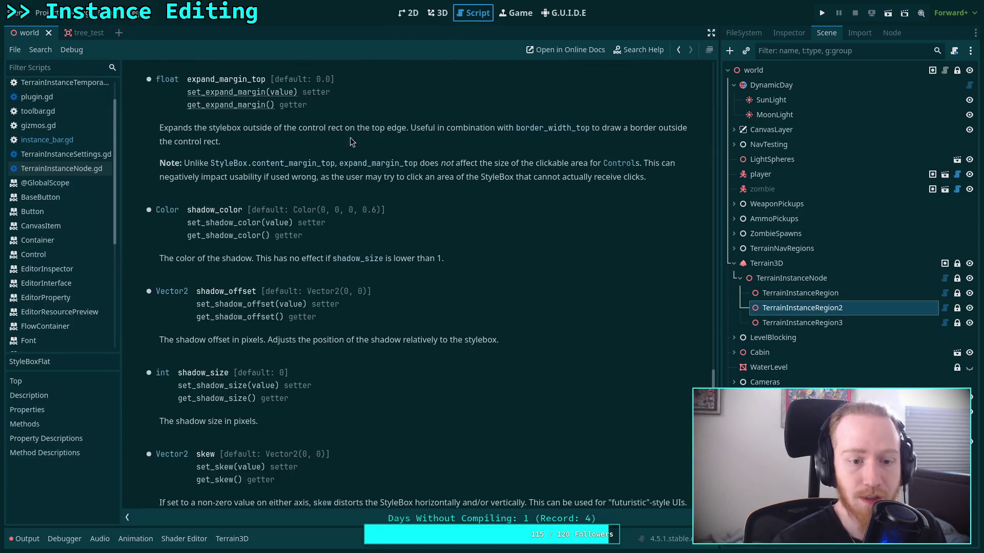
{"action": "left_click", "coordinate": [47, 139]}
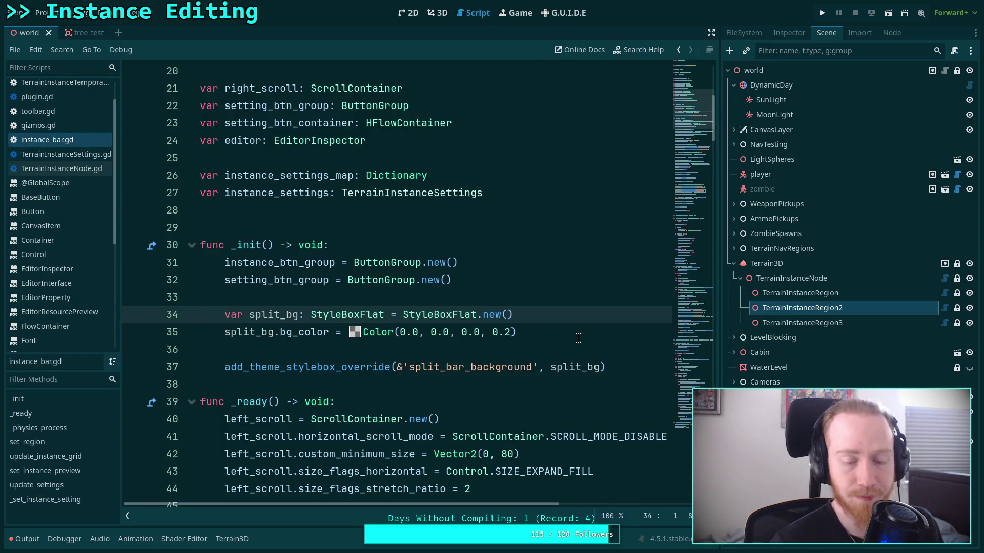
Insert a line below bg_color starting a split_bg.content_margin_top assignment via autocomplete.
{"action": "left_click", "coordinate": [640, 368]}
{"action": "key", "text": "Return"}
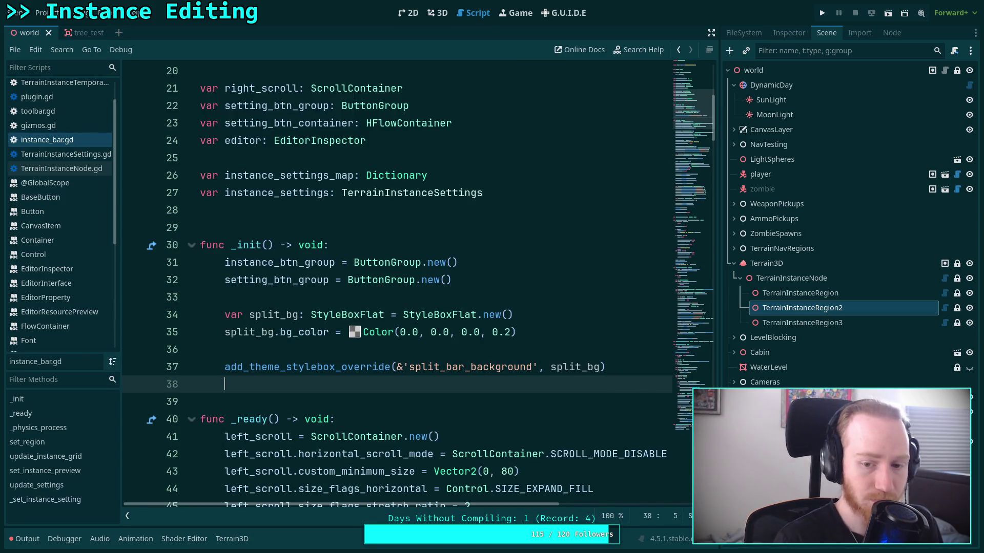
{"action": "key", "text": "BackSpace"}
{"action": "key", "text": "BackSpace"}
{"action": "key", "text": "Up"}
{"action": "key", "text": "Up"}
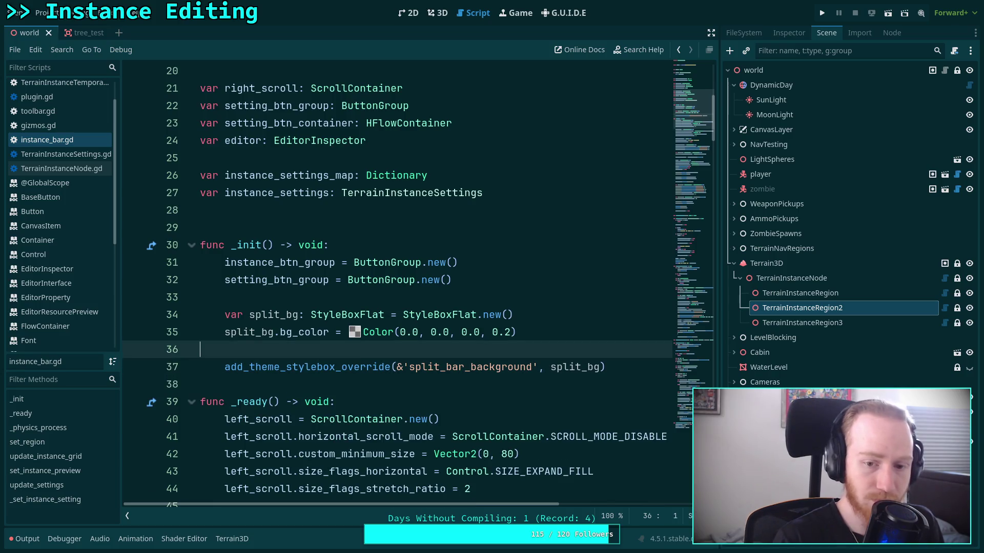
{"action": "key", "text": "Return"}
{"action": "type", "text": "split"}
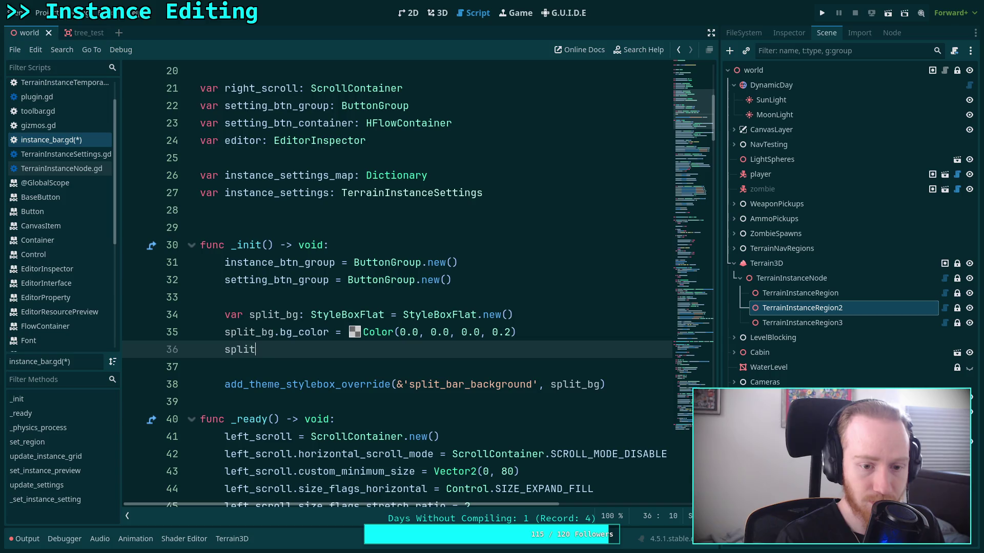
{"action": "type", "text": "_bi"}
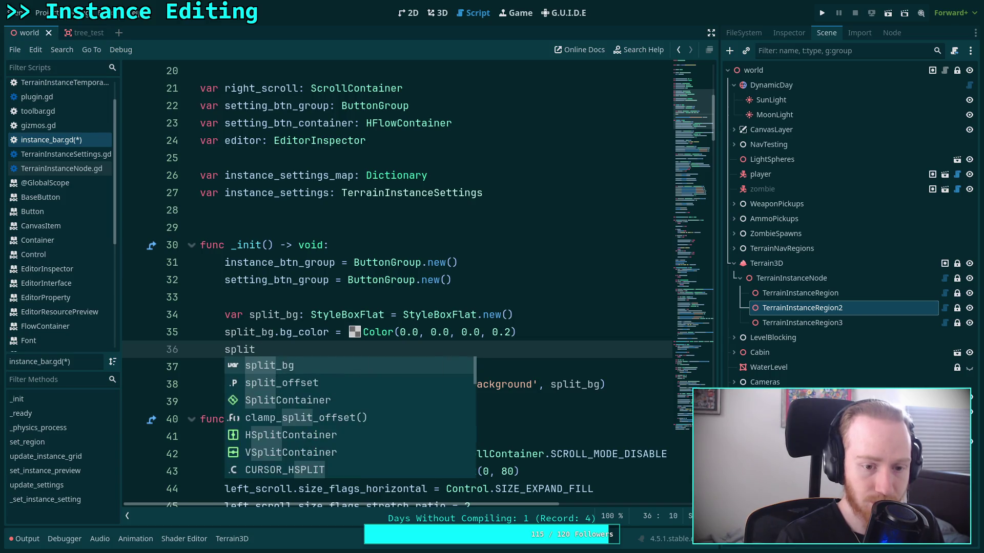
{"action": "type", "text": "mar"}
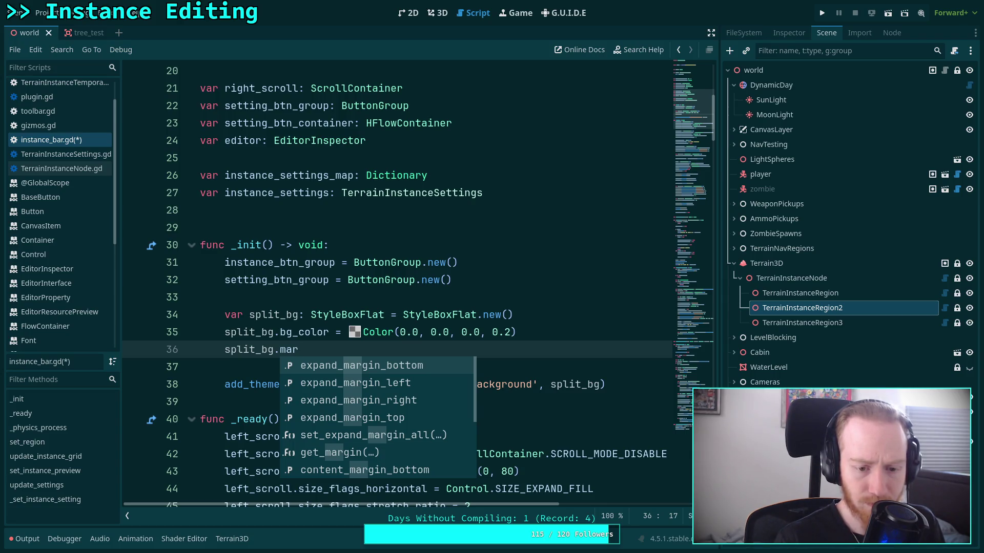
{"action": "key", "text": "Down"}
{"action": "key", "text": "Down"}
{"action": "key", "text": "Down"}
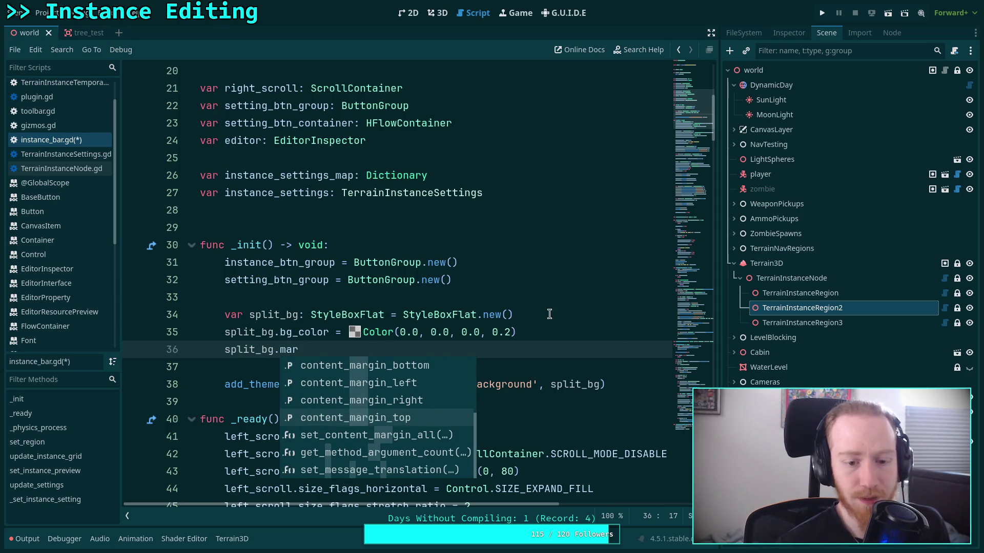
{"action": "mouse_move", "coordinate": [385, 277]}
{"action": "key", "text": "Return"}
Change the property to expand_margin_top set to -20 and save the script.
{"action": "mouse_move", "coordinate": [343, 355]}
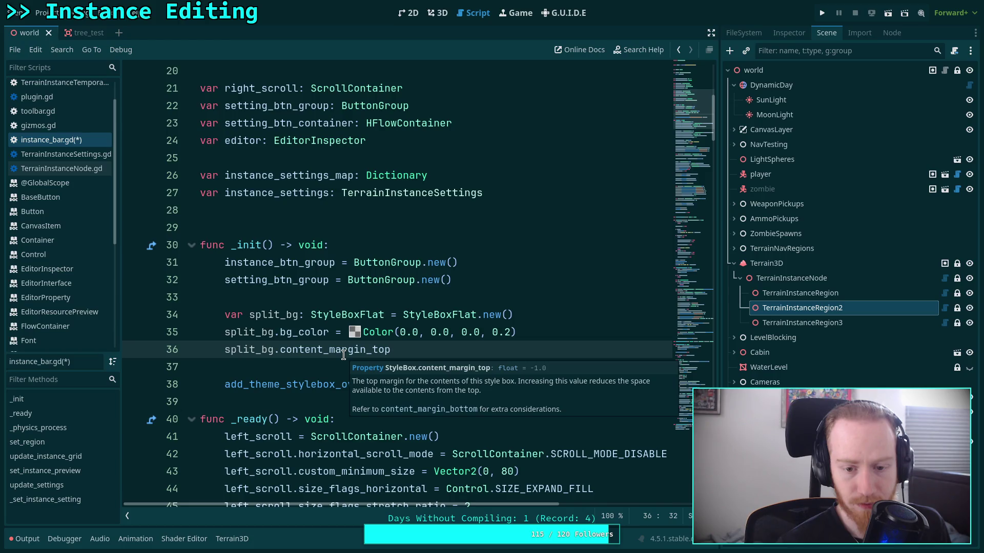
{"action": "double_click", "coordinate": [343, 354]}
{"action": "type", "text": "ex"}
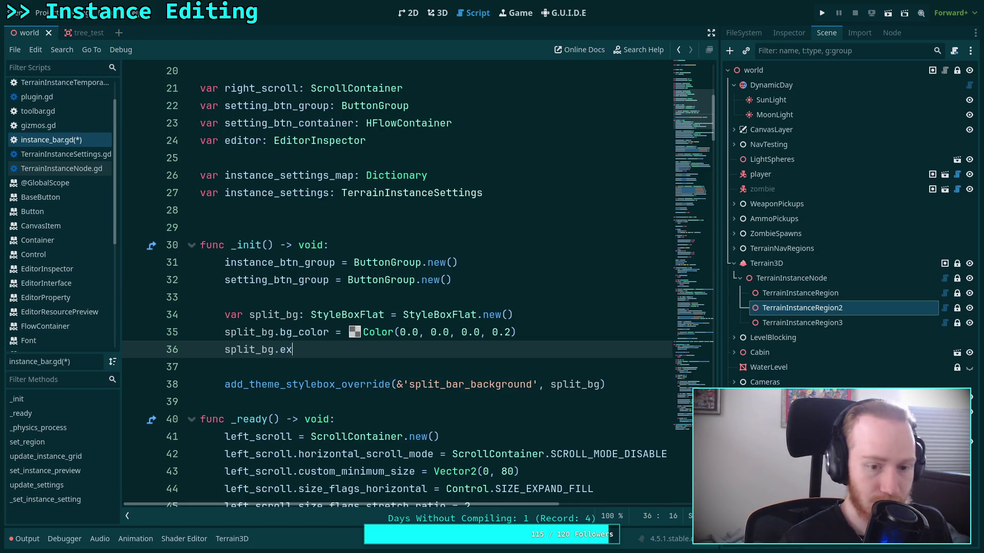
{"action": "type", "text": "pa"}
{"action": "key", "text": "Down"}
{"action": "key", "text": "Down"}
{"action": "key", "text": "Down"}
{"action": "key", "text": "Return"}
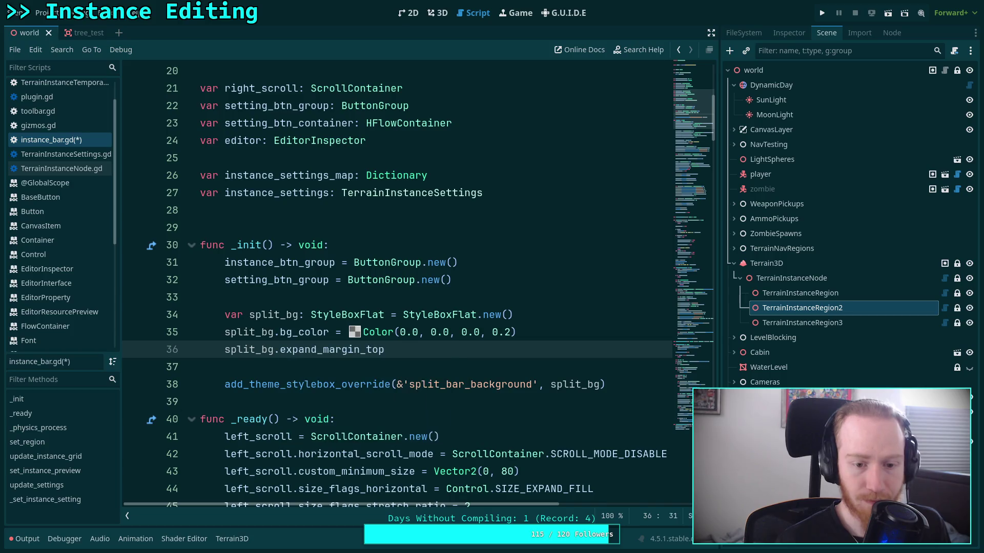
{"action": "mouse_move", "coordinate": [307, 345]}
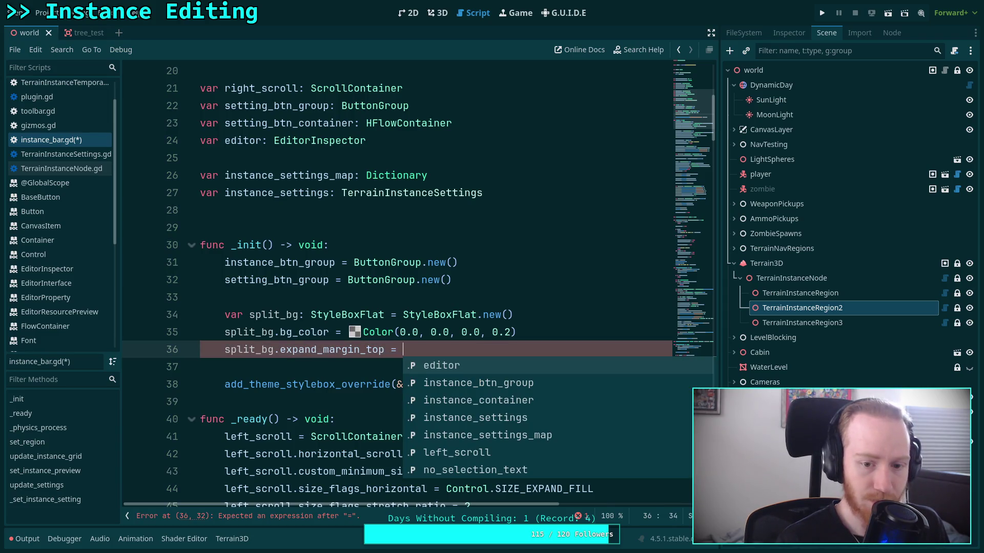
{"action": "type", "text": "-20"}
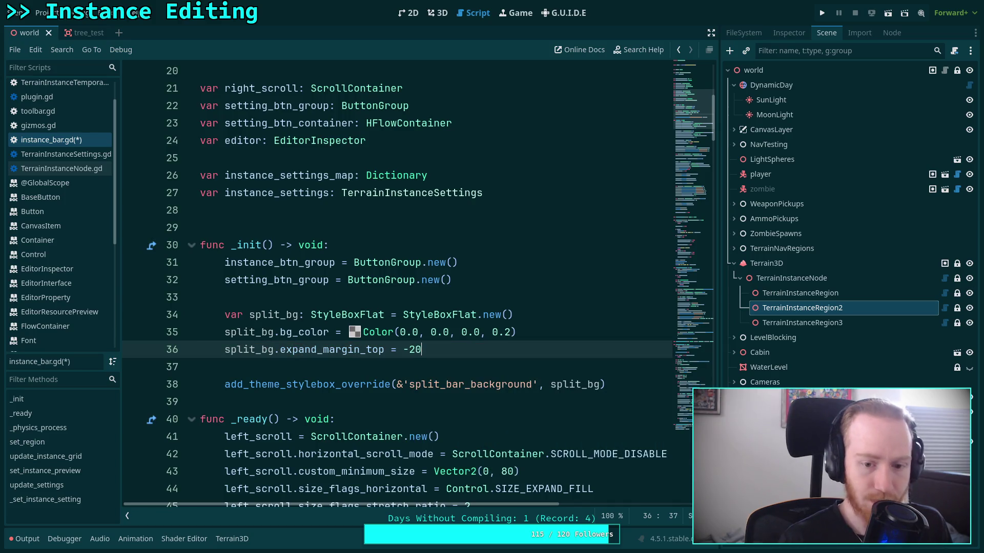
{"action": "key", "text": "ctrl+s"}
Reload the Terrain Instancer plugin and show TerrainInstanceRegion's instance panel with the -20 margin.
{"action": "left_click", "coordinate": [440, 16]}
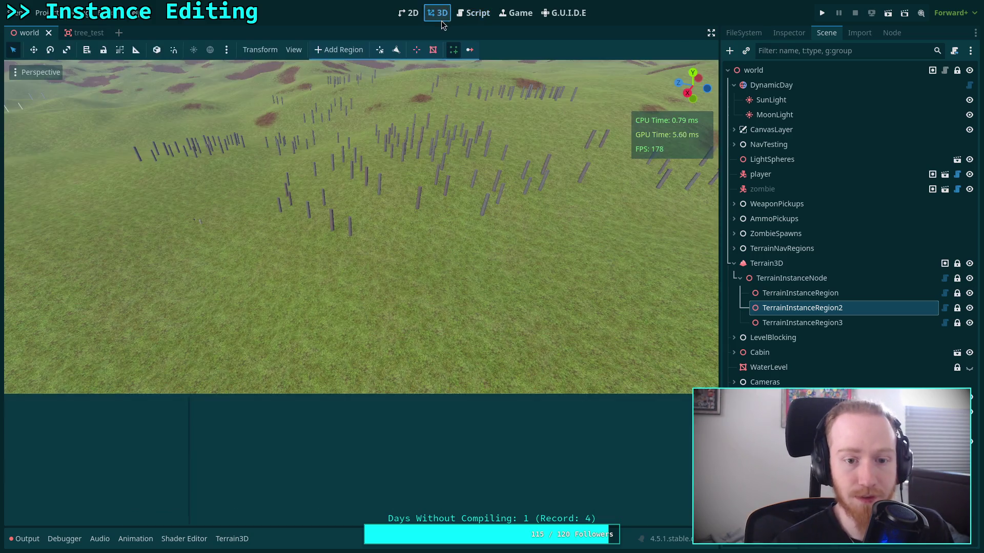
{"action": "left_click", "coordinate": [44, 13]}
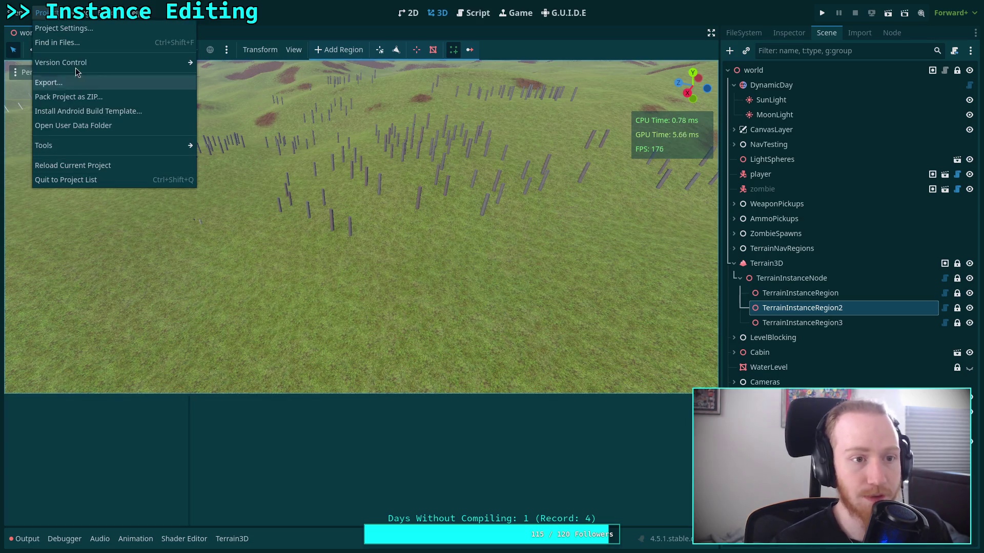
{"action": "left_click", "coordinate": [64, 28]}
{"action": "left_click", "coordinate": [222, 198]}
{"action": "left_click", "coordinate": [222, 198]}
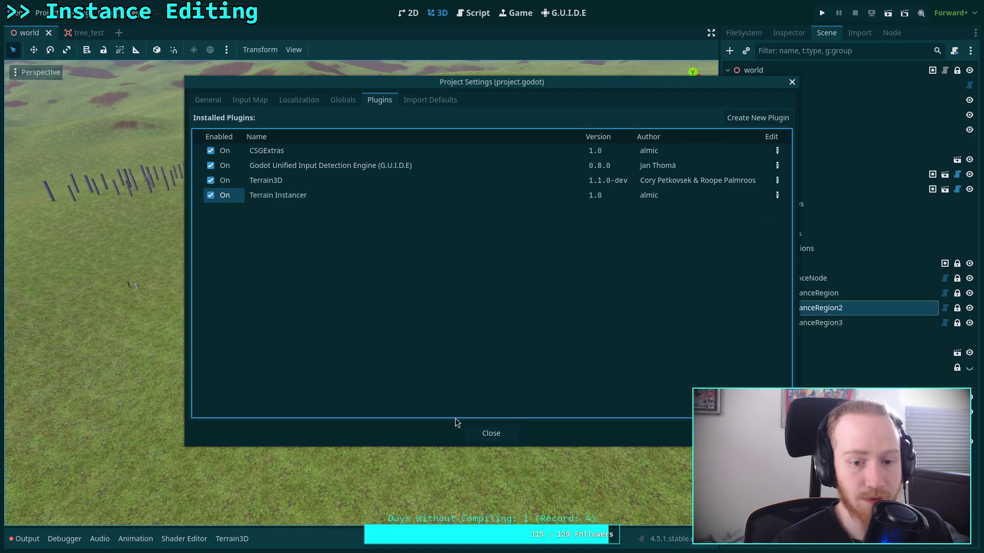
{"action": "left_click", "coordinate": [492, 433]}
{"action": "left_click", "coordinate": [799, 292]}
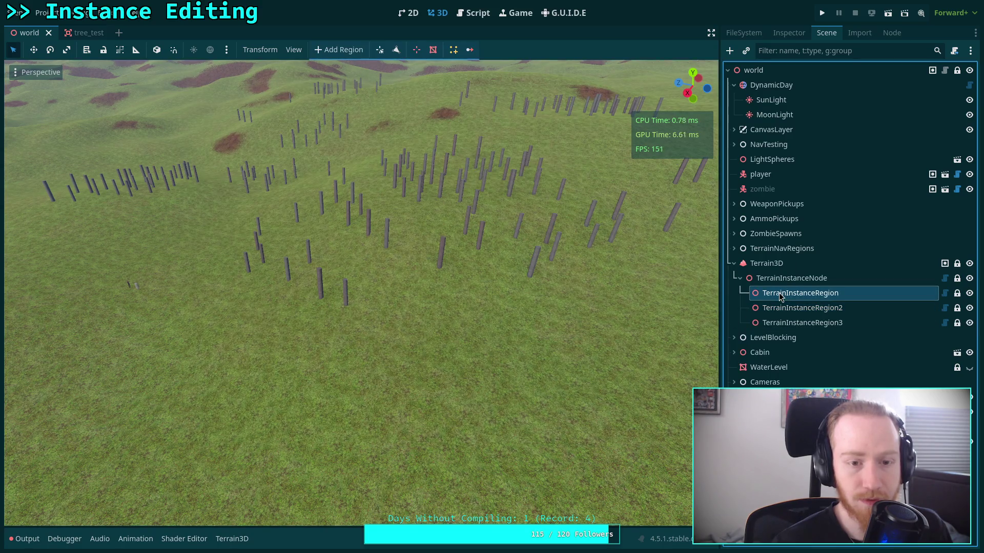
{"action": "left_click", "coordinate": [454, 50]}
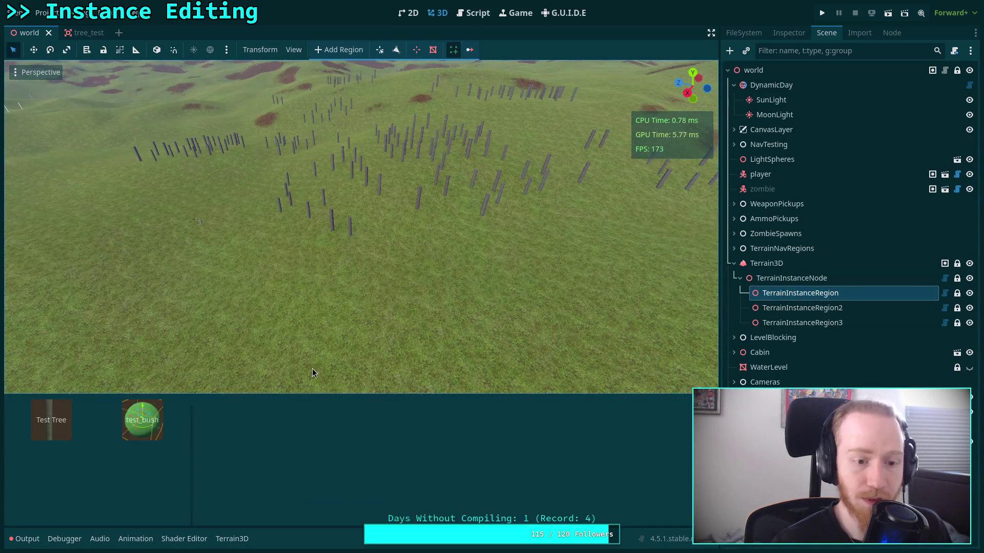
Change expand_margin_top from -20 to 20 and save instance_bar.gd.
{"action": "left_click", "coordinate": [486, 19]}
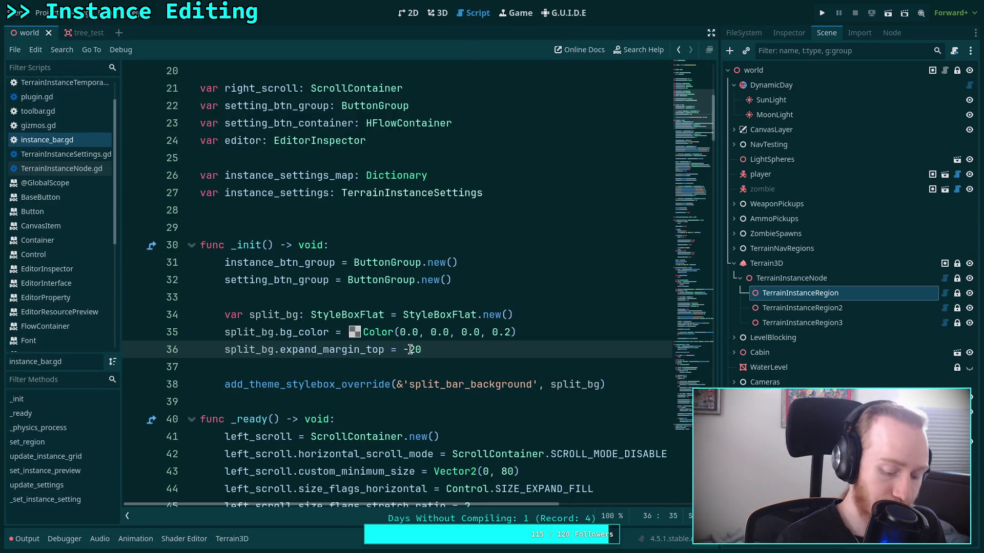
{"action": "key", "text": "BackSpace"}
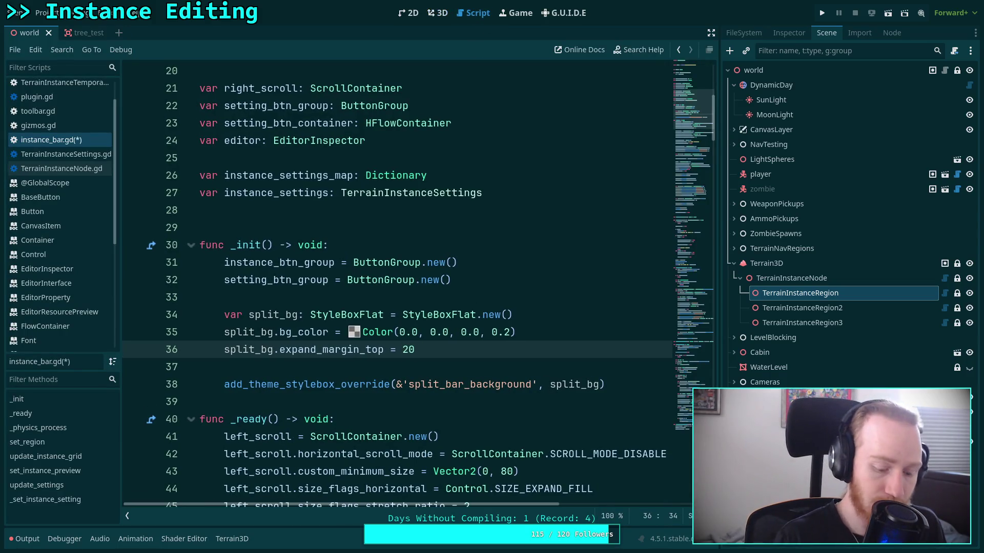
{"action": "key", "text": "ctrl+s"}
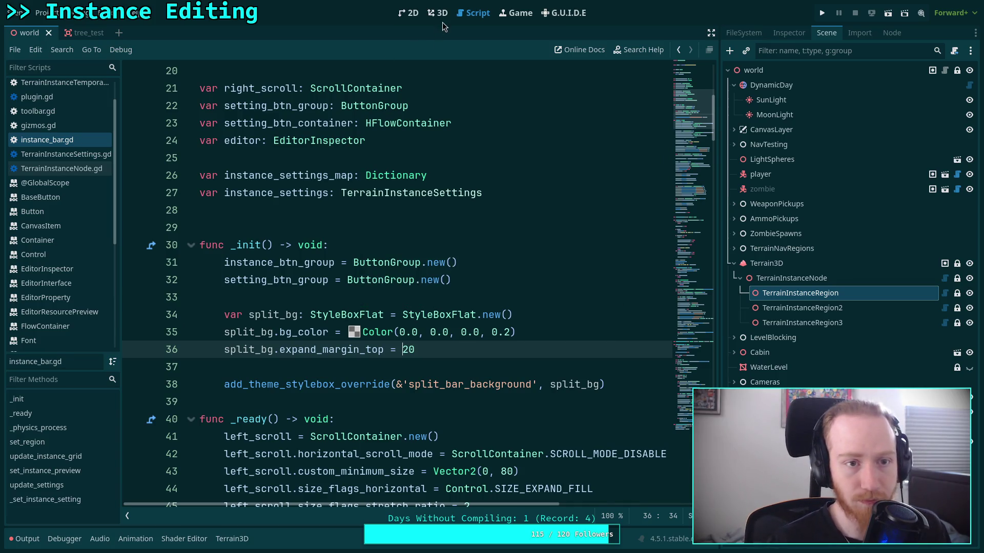
Reload the plugin again and reselect TerrainInstanceRegion to preview the 20 margin.
{"action": "left_click", "coordinate": [440, 20]}
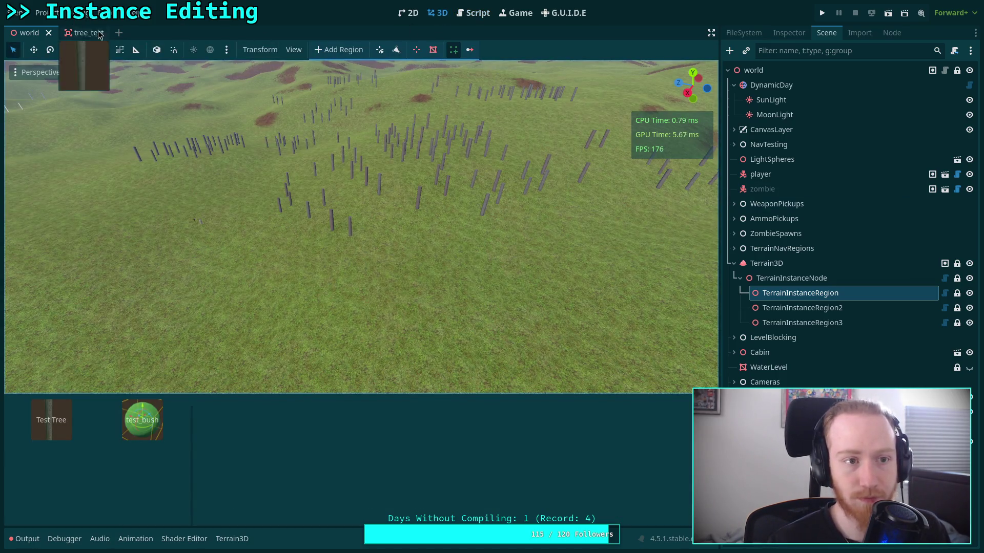
{"action": "left_click", "coordinate": [44, 13]}
{"action": "left_click", "coordinate": [75, 28]}
{"action": "left_click", "coordinate": [216, 195]}
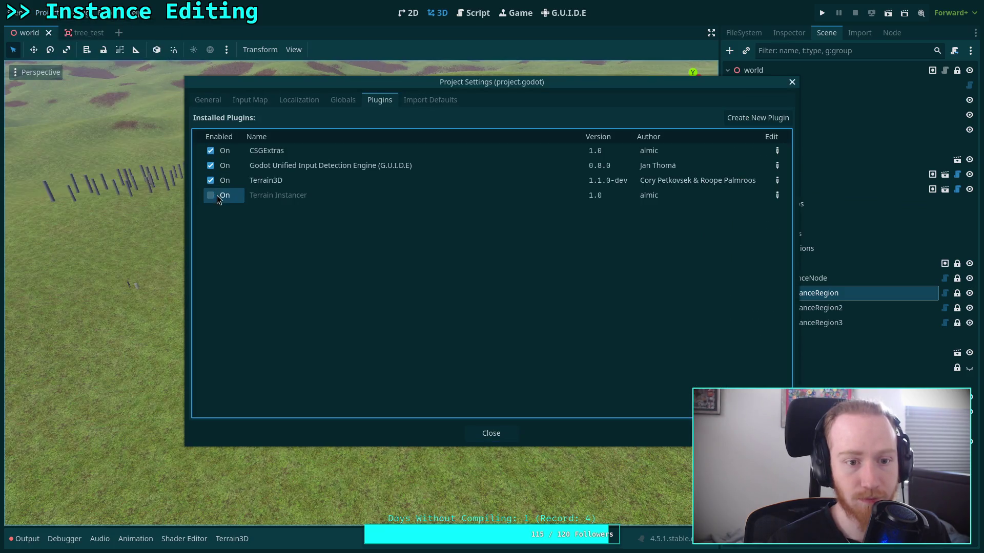
{"action": "left_click", "coordinate": [217, 195]}
{"action": "left_click", "coordinate": [491, 432]}
{"action": "left_click", "coordinate": [755, 249]}
{"action": "left_click", "coordinate": [799, 293]}
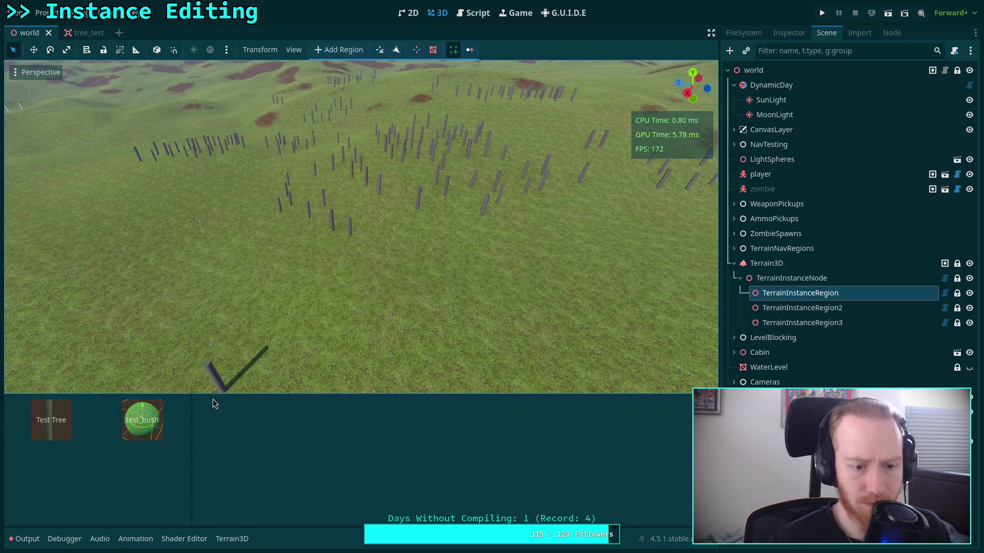
{"action": "left_click", "coordinate": [472, 13]}
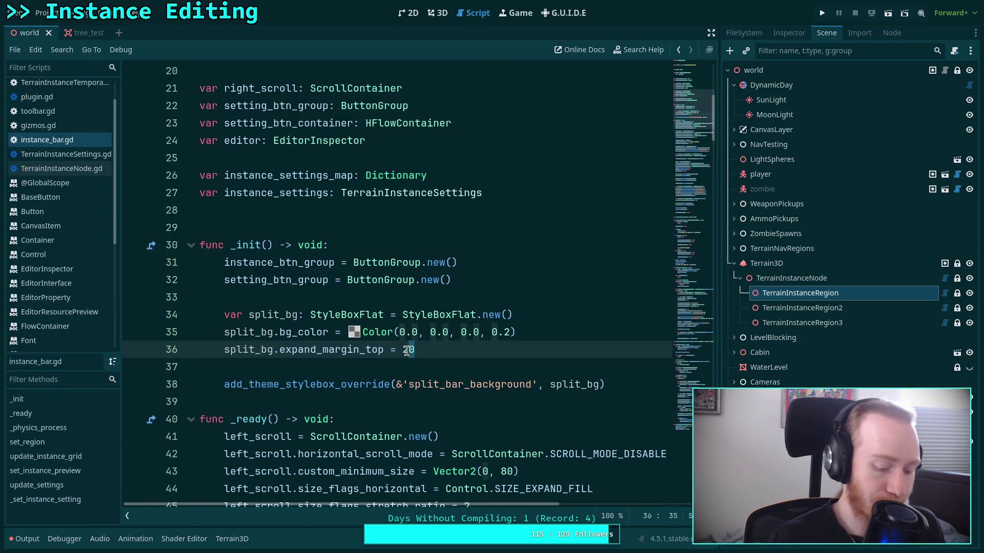
Change expand_margin_top from 20 to 0.
{"action": "key", "text": "Delete"}
{"action": "key", "text": "End"}
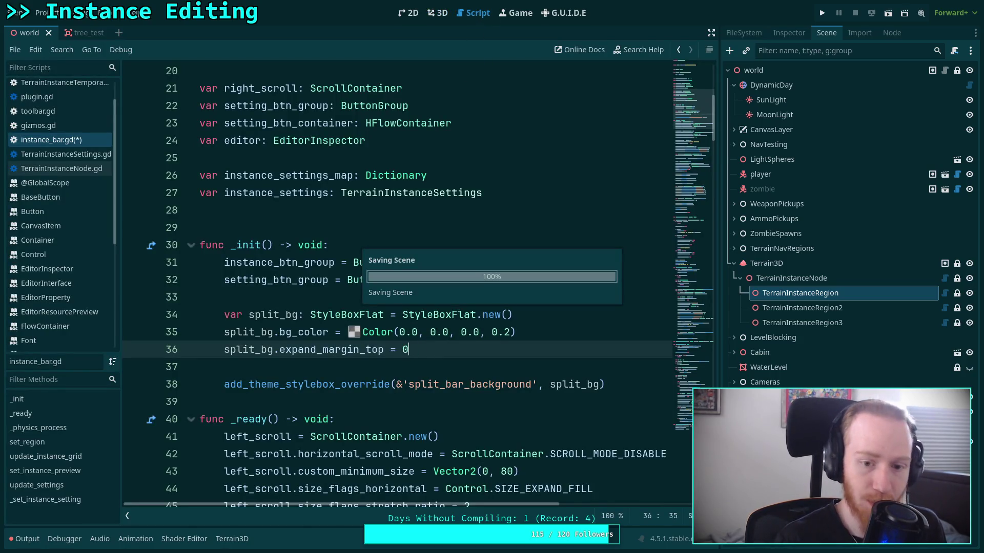
{"action": "key", "text": "ctrl+F2"}
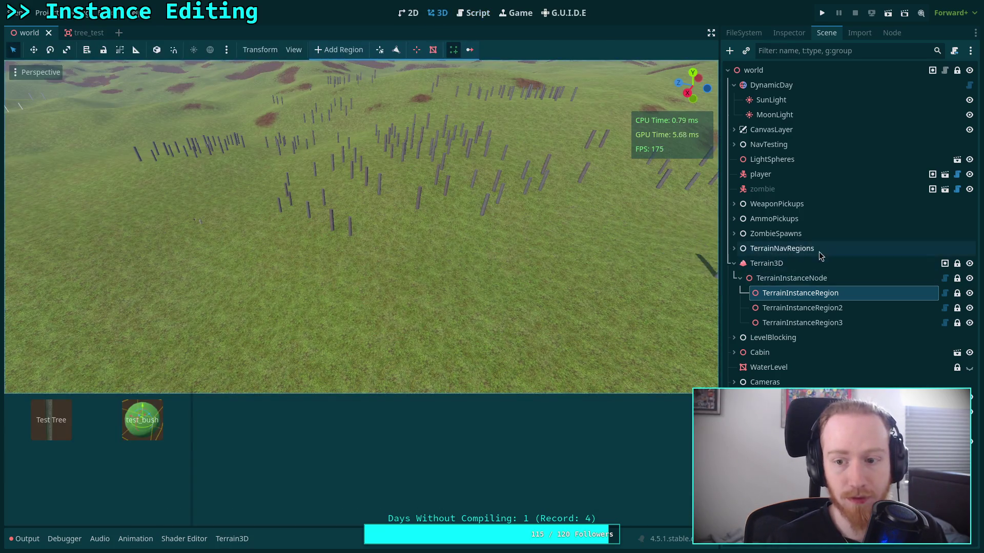
Reload the Terrain Instancer plugin and show TerrainInstanceRegion's instance panel.
{"action": "left_click", "coordinate": [819, 248]}
{"action": "left_click", "coordinate": [801, 293]}
{"action": "left_click", "coordinate": [52, 18]}
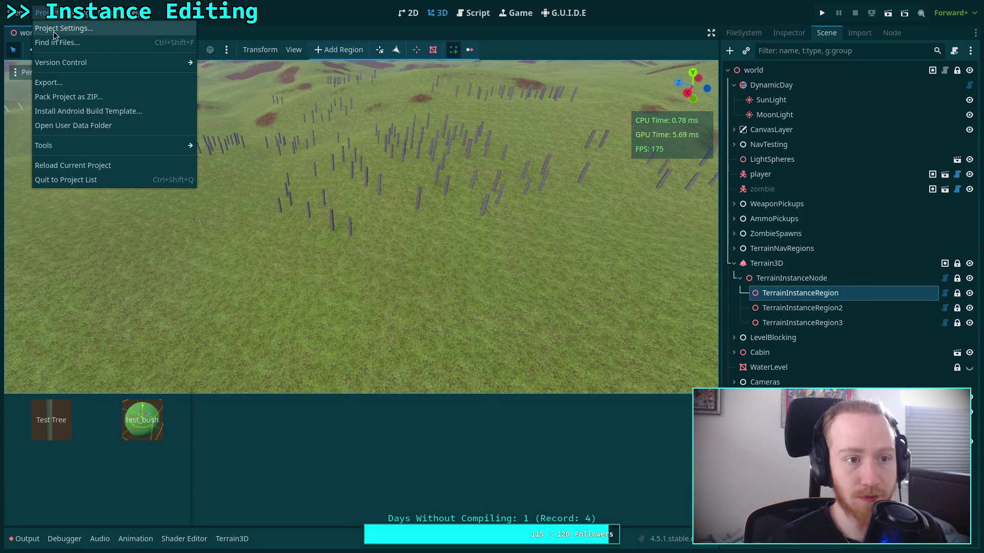
{"action": "left_click", "coordinate": [56, 26]}
{"action": "left_click", "coordinate": [210, 195]}
{"action": "left_click", "coordinate": [211, 195]}
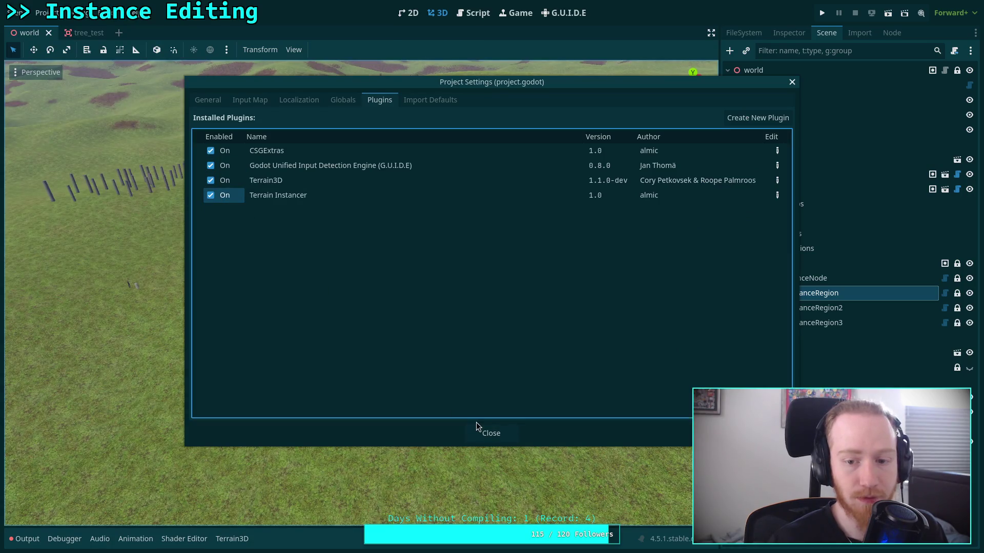
{"action": "left_click", "coordinate": [489, 433]}
{"action": "left_click", "coordinate": [819, 249]}
{"action": "left_click", "coordinate": [807, 293]}
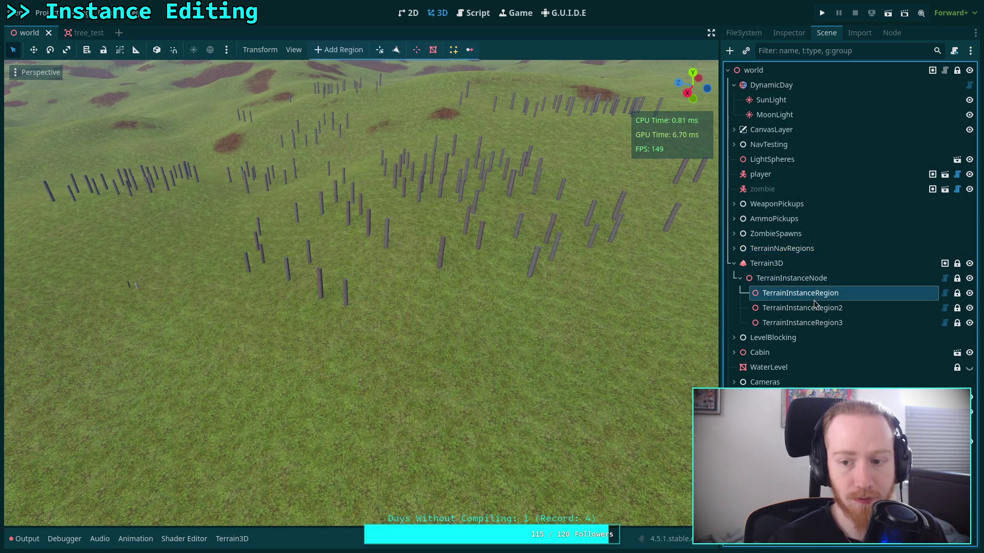
{"action": "left_click", "coordinate": [453, 50]}
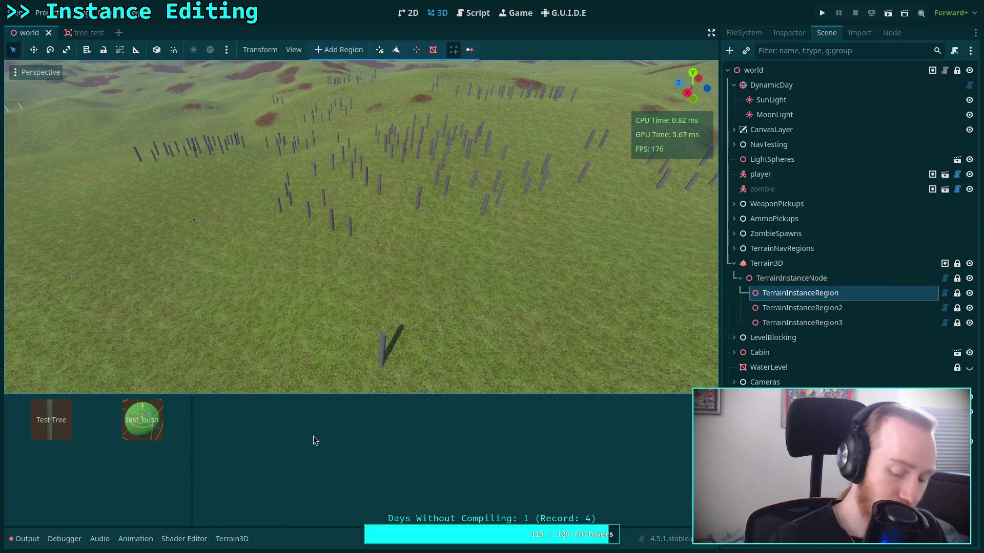
Capture a region screenshot of the instance panel's tree area, then switch to an empty workspace.
{"action": "key", "text": "Print"}
{"action": "left_click_drag", "start_coordinate": [162, 461], "coordinate": [215, 394]}
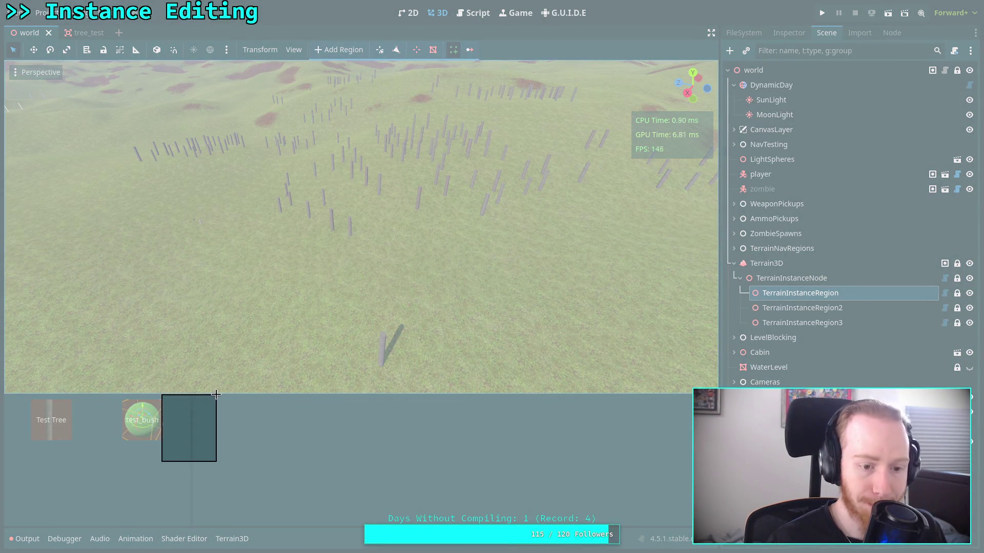
{"action": "double_click", "coordinate": [205, 408]}
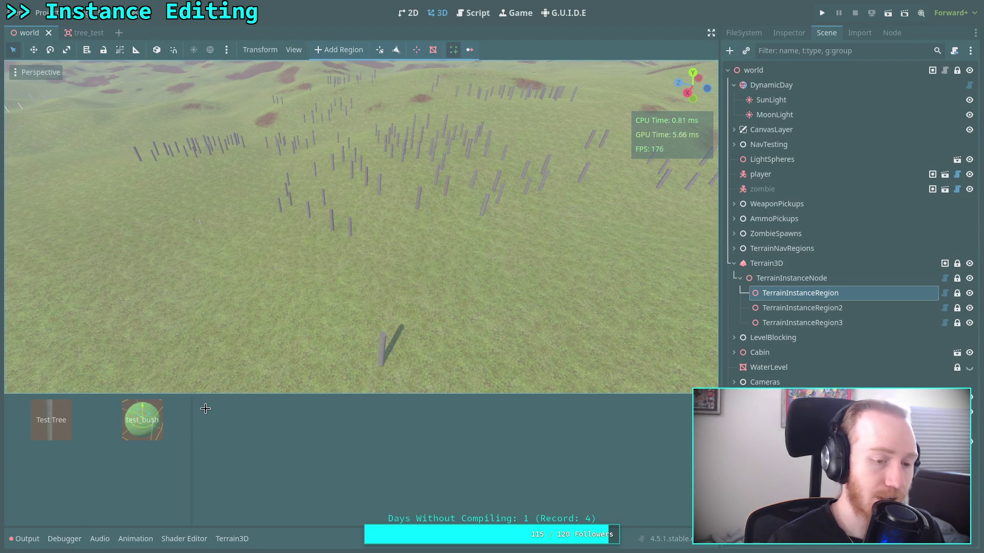
{"action": "mouse_move", "coordinate": [171, 452]}
{"action": "left_mouse_down"}
{"action": "mouse_move", "coordinate": [226, 369]}
{"action": "mouse_move", "coordinate": [216, 394]}
{"action": "left_mouse_up"}
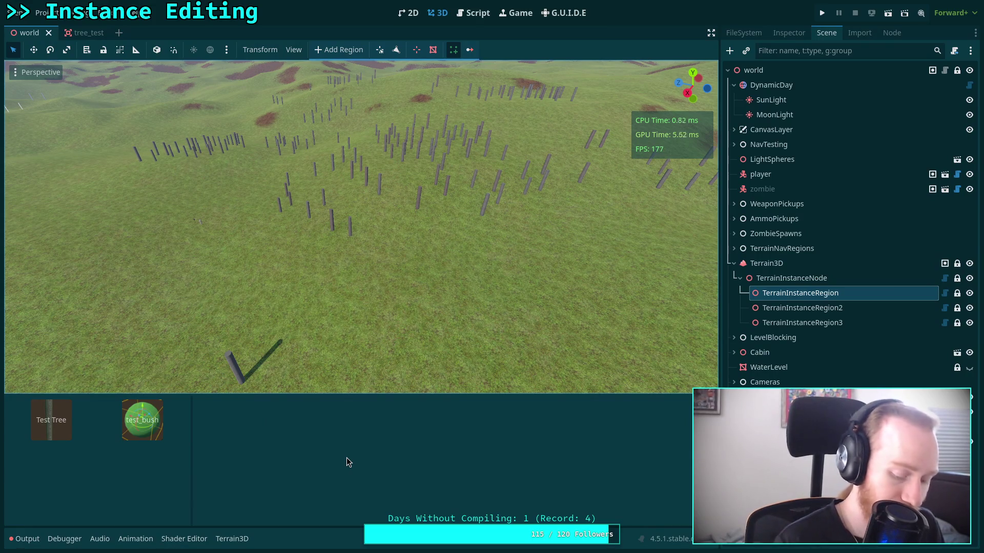
{"action": "key", "text": "super+4"}
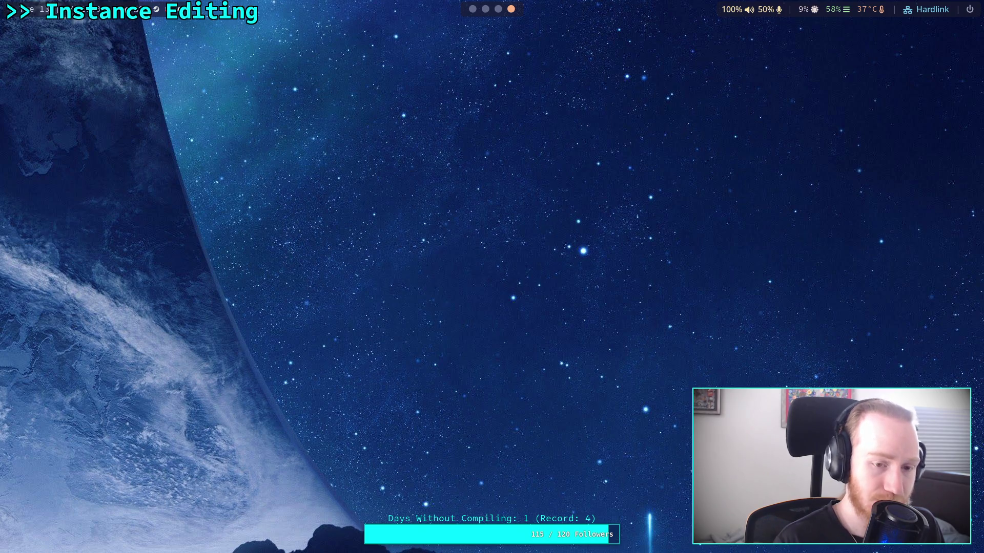
Launch Krita and open the instance-panel screenshot, zoomed in.
{"action": "key", "text": "super+d"}
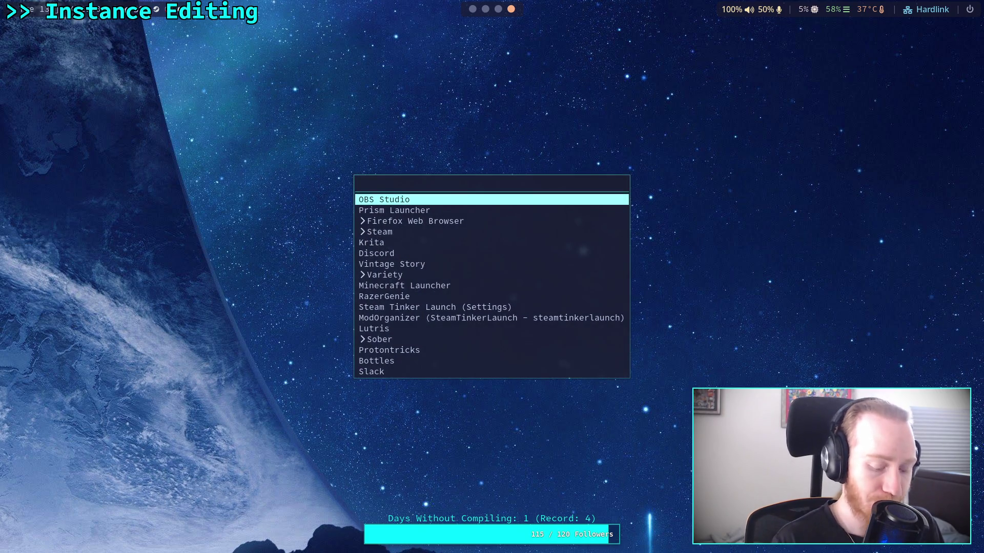
{"action": "type", "text": "kri"}
{"action": "key", "text": "Return"}
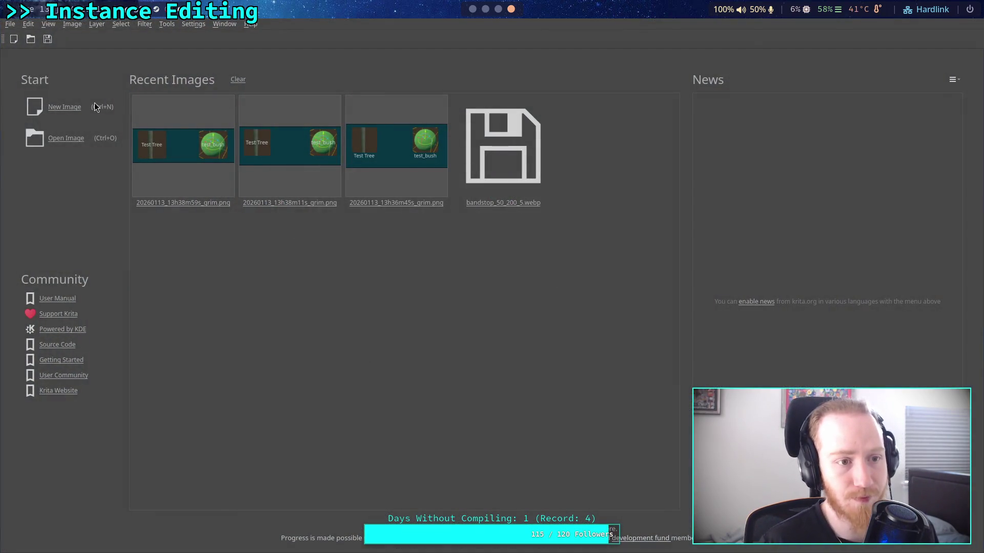
{"action": "left_click", "coordinate": [64, 139]}
{"action": "left_click_drag", "start_coordinate": [163, 251], "coordinate": [0, 251]}
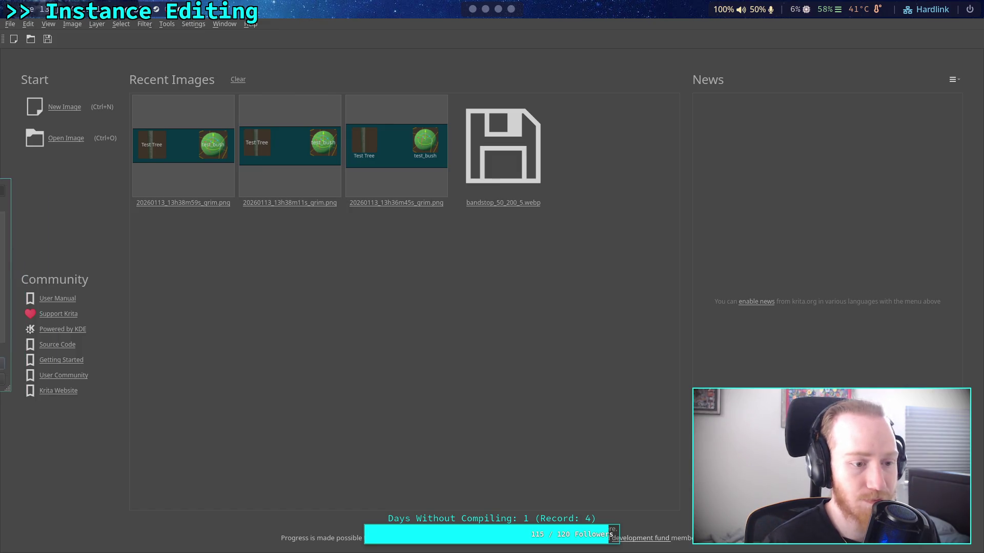
{"action": "key", "text": "super+shift+4"}
{"action": "scroll", "coordinate": [310, 266], "scroll_direction": "up", "scroll_amount": 5}
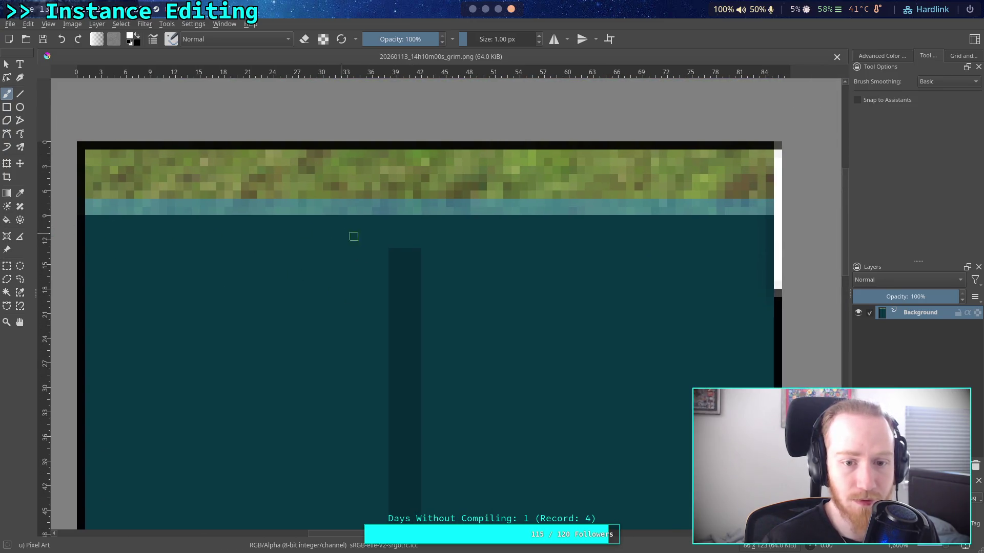
Test-paint and undo a few pixels, then measure a small area with rectangular selection.
{"action": "left_click_drag", "start_coordinate": [392, 252], "coordinate": [400, 244]}
{"action": "key", "text": "ctrl+z"}
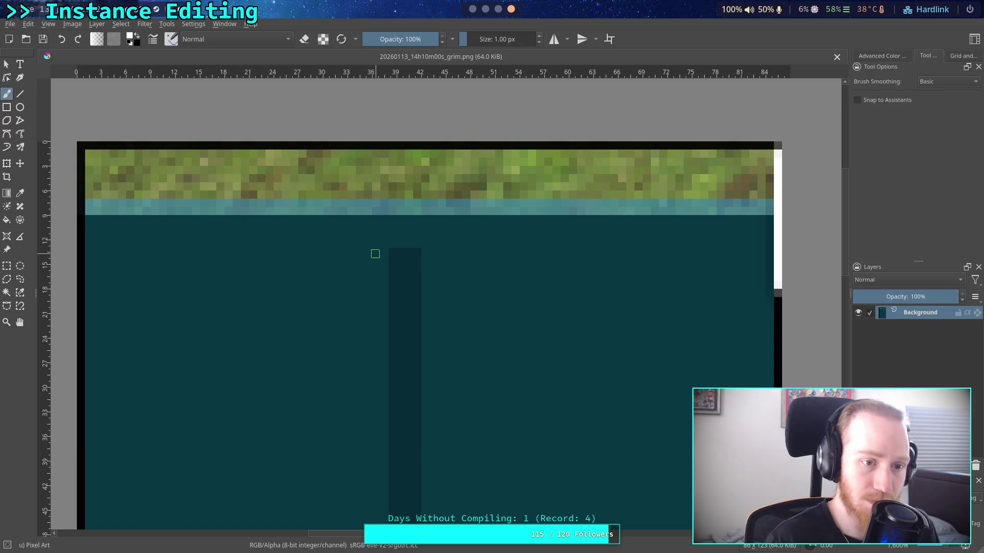
{"action": "left_click", "coordinate": [8, 178]}
{"action": "left_click", "coordinate": [7, 266]}
{"action": "mouse_move", "coordinate": [389, 248]}
{"action": "left_mouse_down"}
{"action": "mouse_move", "coordinate": [429, 218]}
{"action": "mouse_move", "coordinate": [393, 217]}
{"action": "mouse_move", "coordinate": [402, 217]}
{"action": "left_mouse_up"}
{"action": "left_click", "coordinate": [437, 226]}
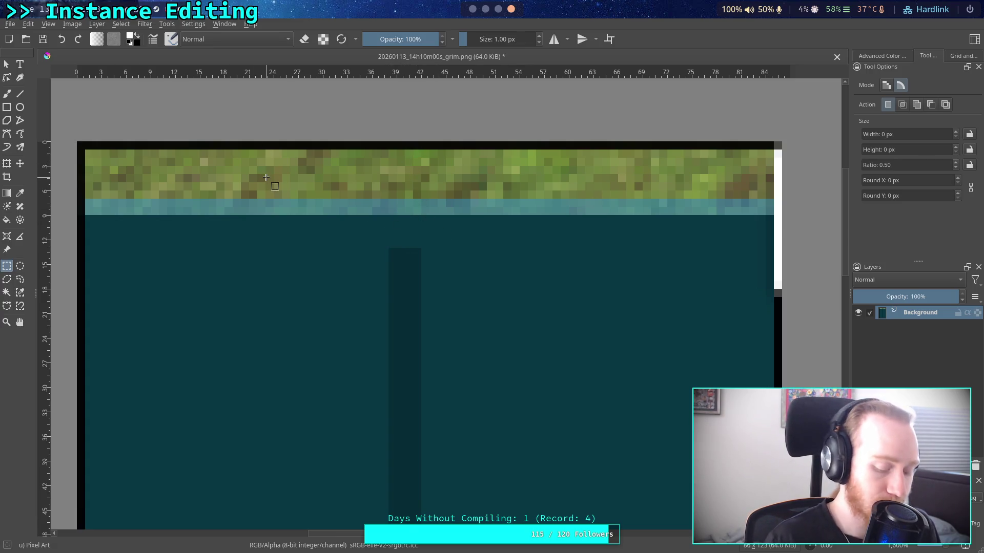
Close the screenshot without saving and return to instance_bar.gd in Godot.
{"action": "key", "text": "ctrl+w"}
{"action": "key", "text": "Return"}
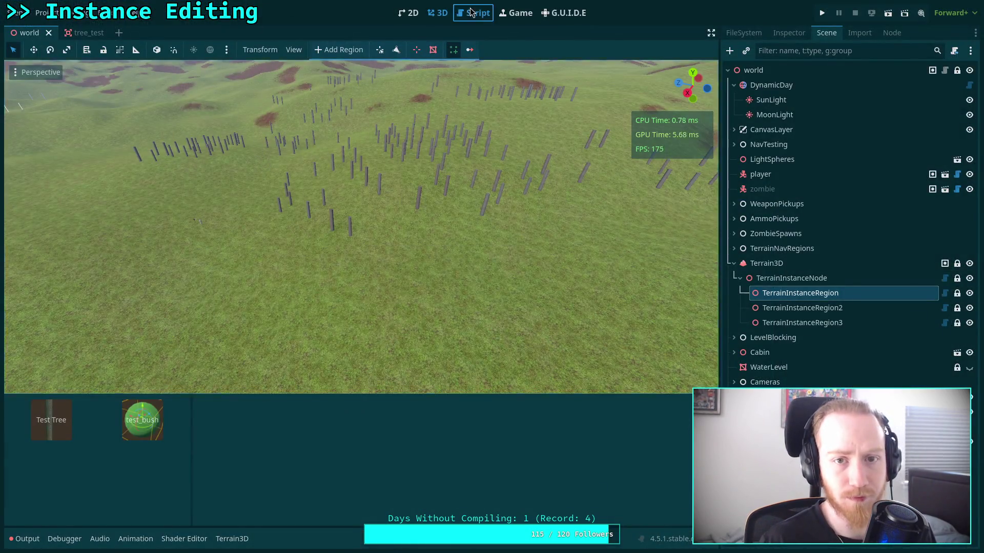
{"action": "left_click", "coordinate": [473, 13]}
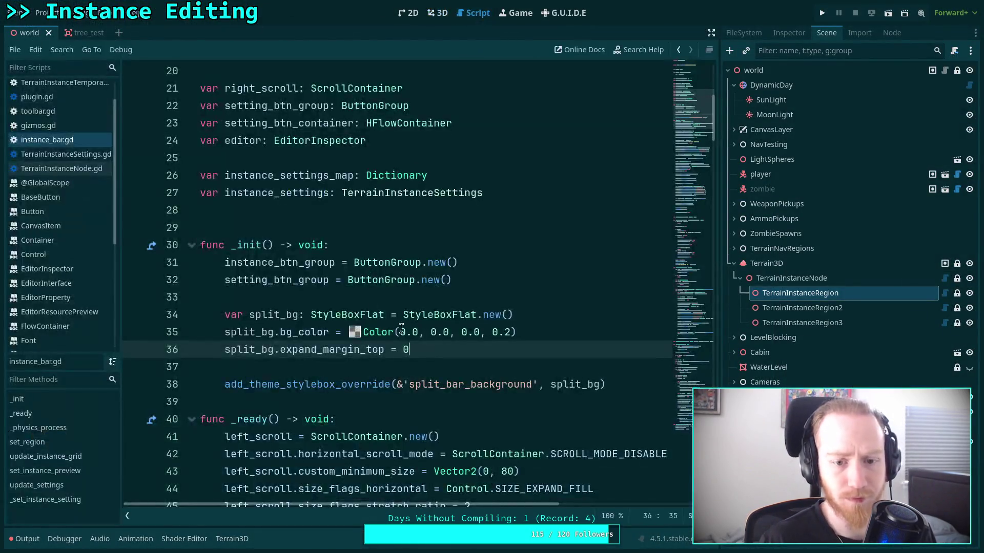